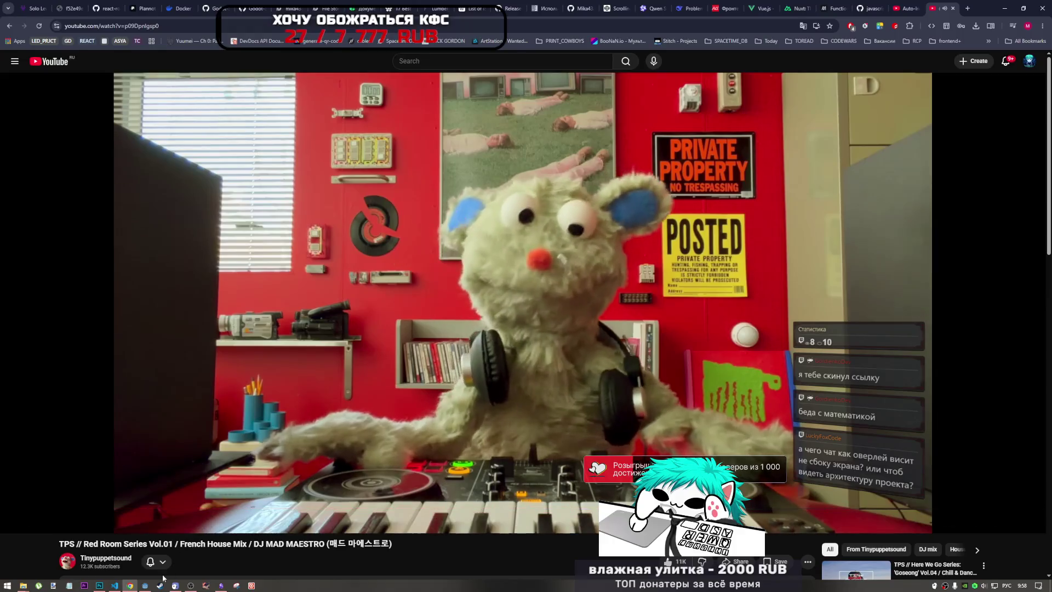
Step: Switch from the YouTube music stream to Godot, showing game_ui.gd's _on_lobby_updated code
key("alt+Tab")
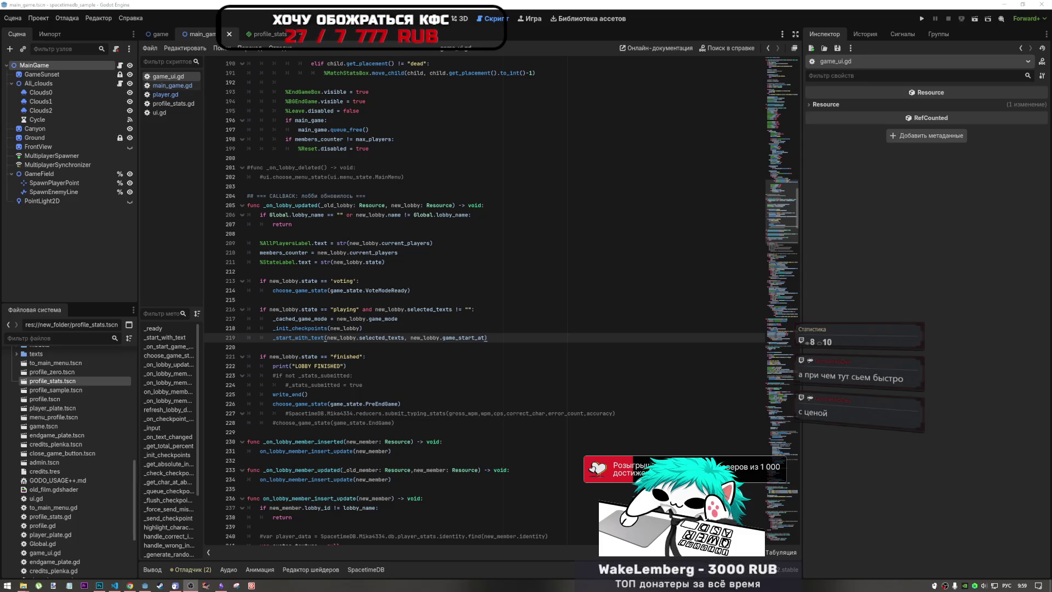
Step: Inspect the commented typing-stats line and the choose_game_state PreEndGame call on line 226
left_click(647, 411)
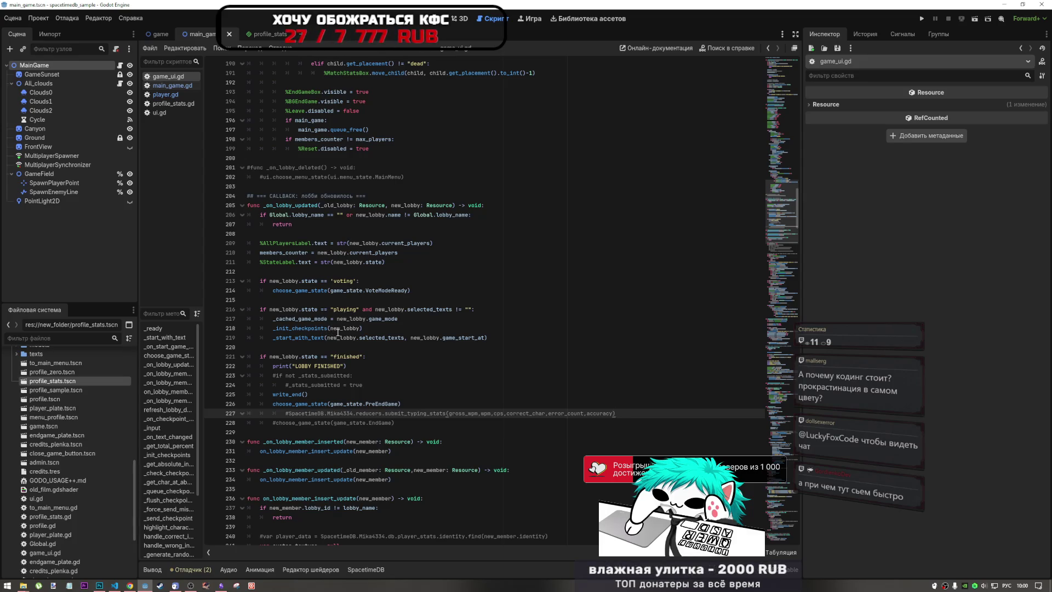
mouse_move(338, 332)
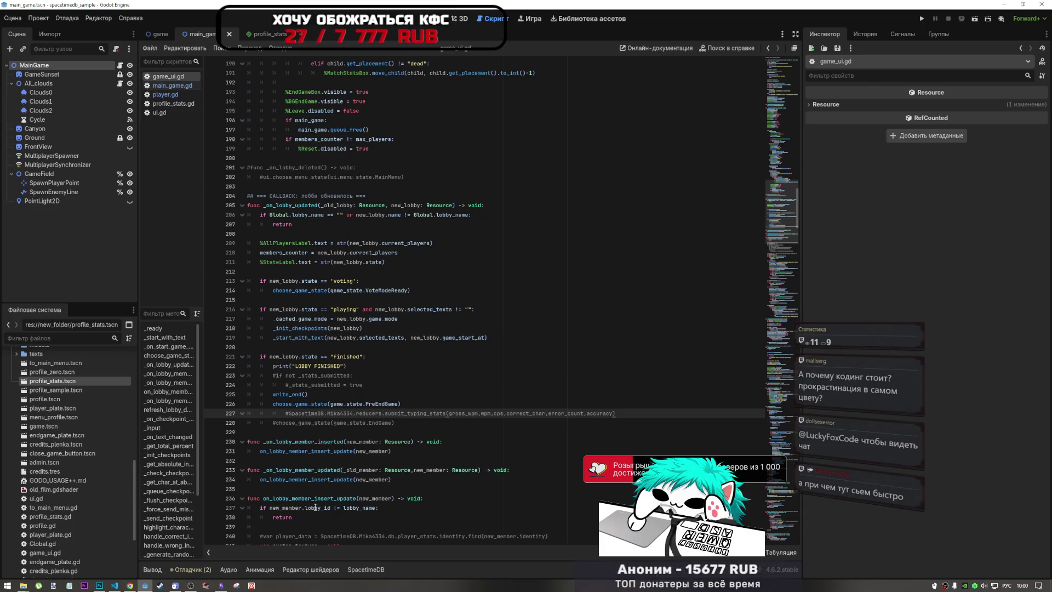
left_click(296, 404)
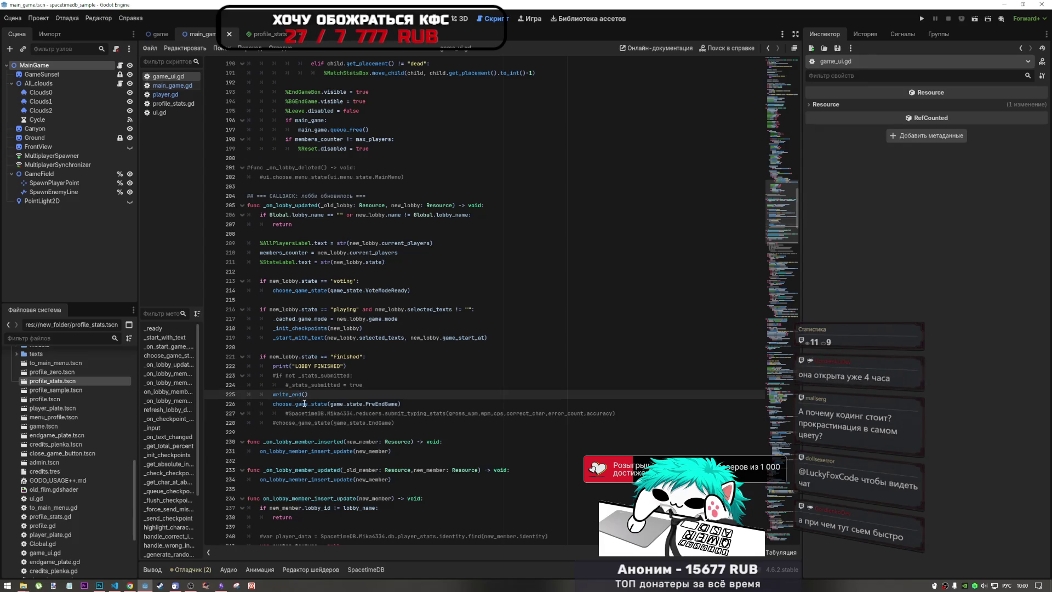
mouse_move(305, 404)
left_mouse_down()
mouse_move(359, 405)
mouse_move(280, 394)
left_mouse_up()
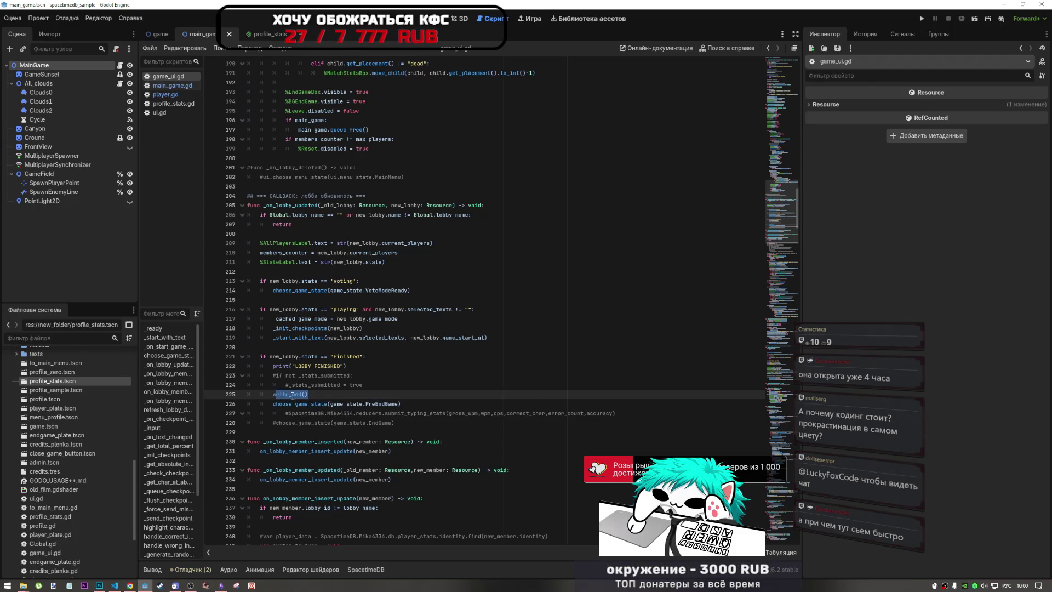
left_click(304, 404)
left_click_drag(340, 408, 393, 404)
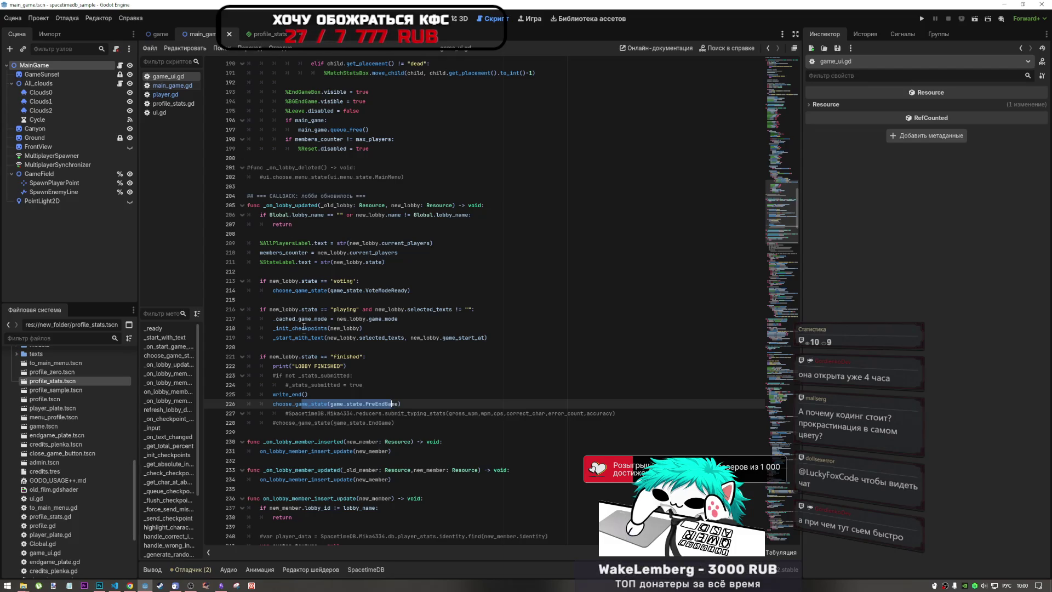
Step: Select the whole choose_game_state(game_state.PreEndGame) call, then scroll up to the PreEndGame branch
mouse_move(348, 400)
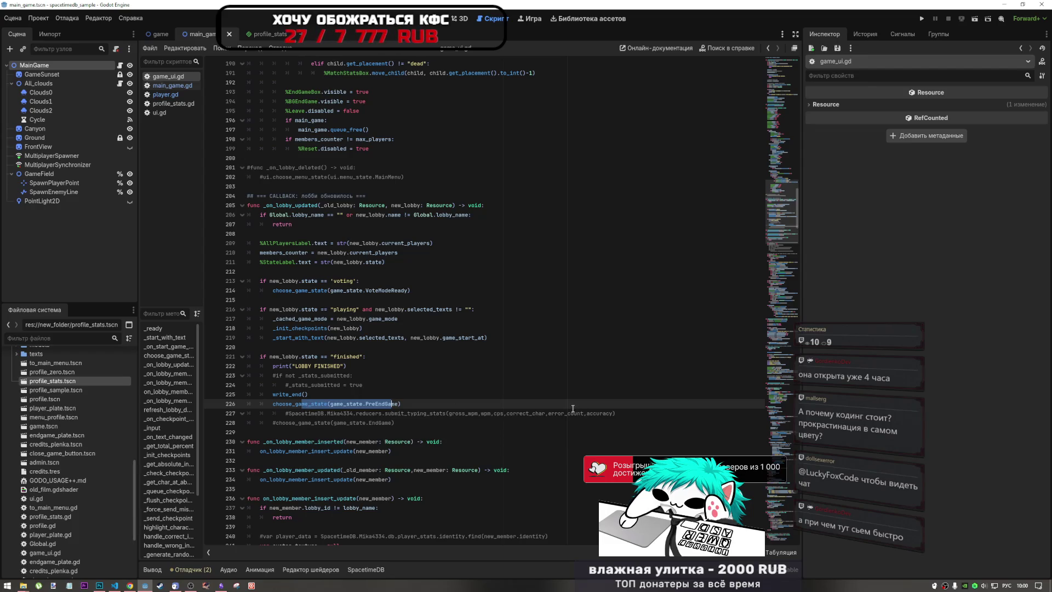
left_click(409, 403)
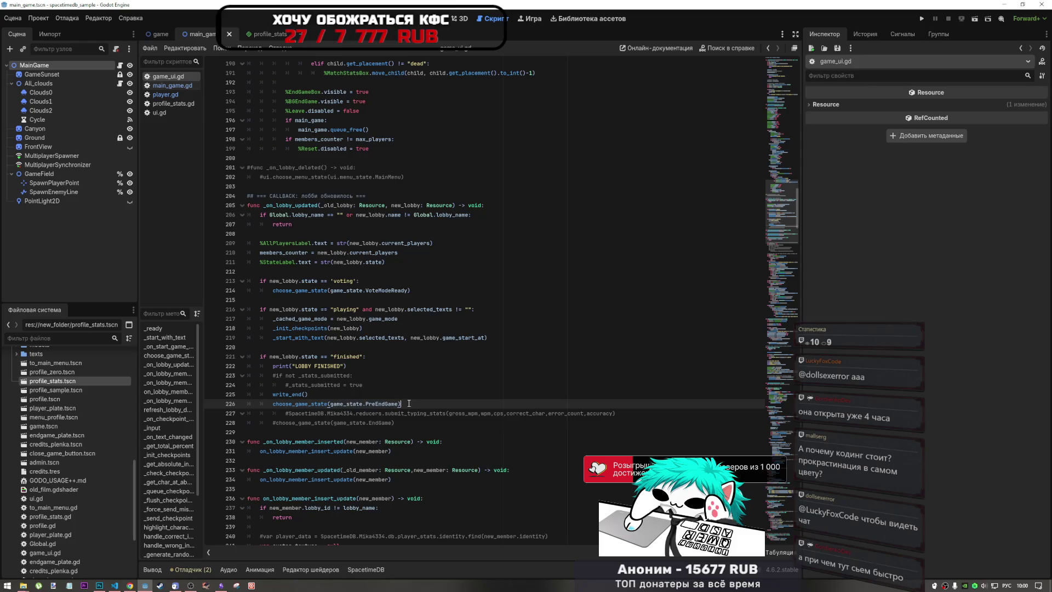
left_click_drag(409, 403, 277, 403)
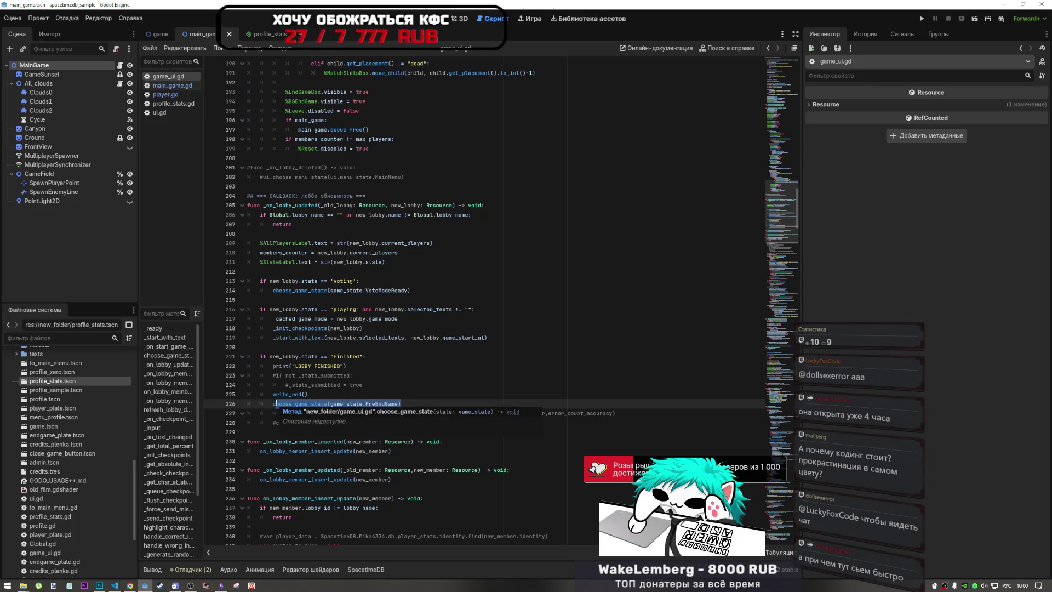
left_click(284, 404)
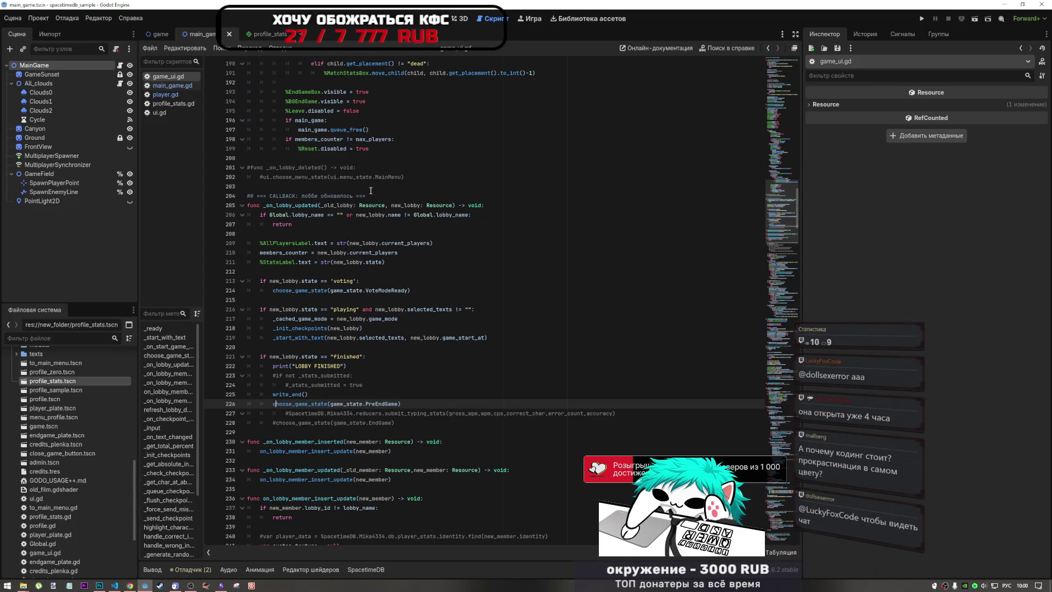
scroll(351, 329, "up", 10)
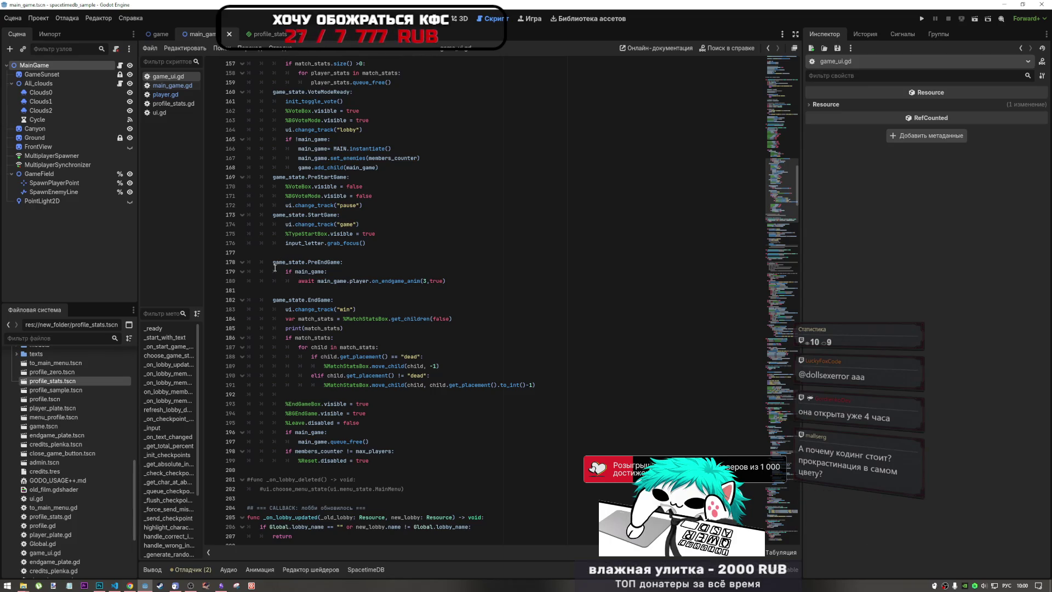
Step: After a brief look at the profile_stats scene, open player.gd with on_endgame_anim and _on_animation_finished
left_click(451, 282)
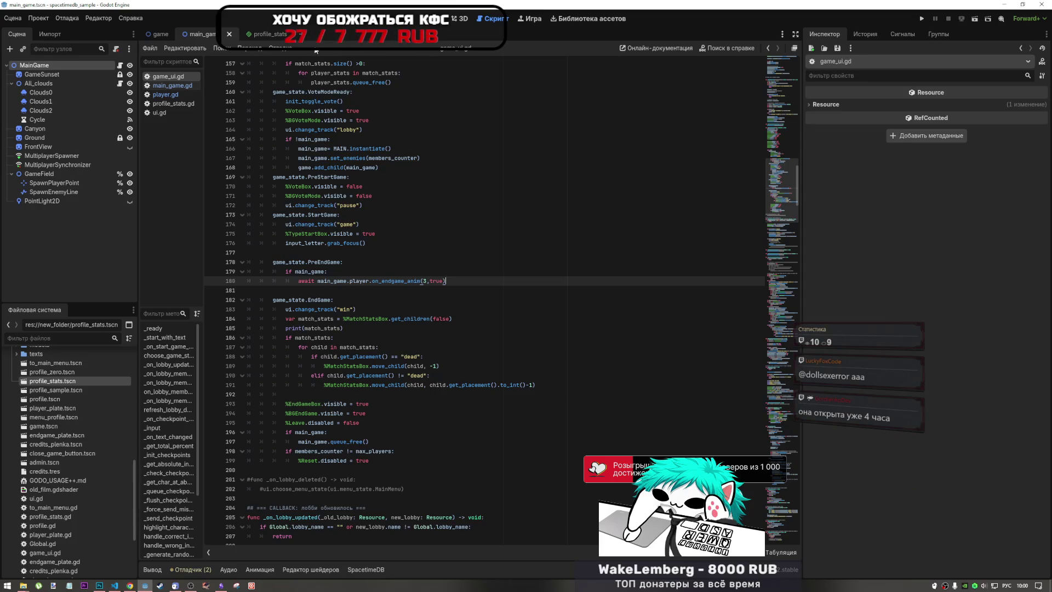
left_click(255, 35)
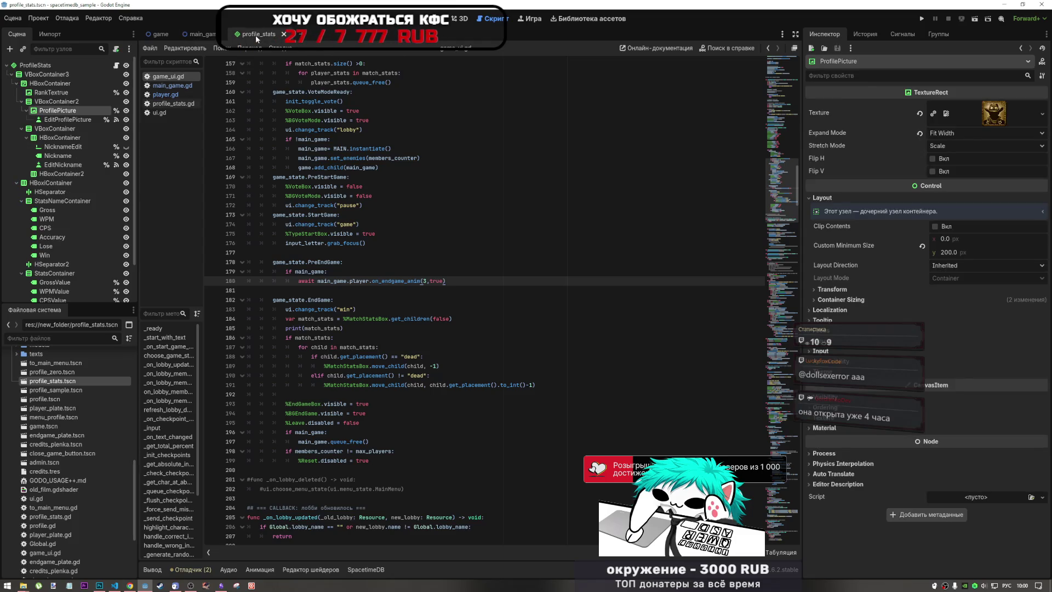
left_click(198, 34)
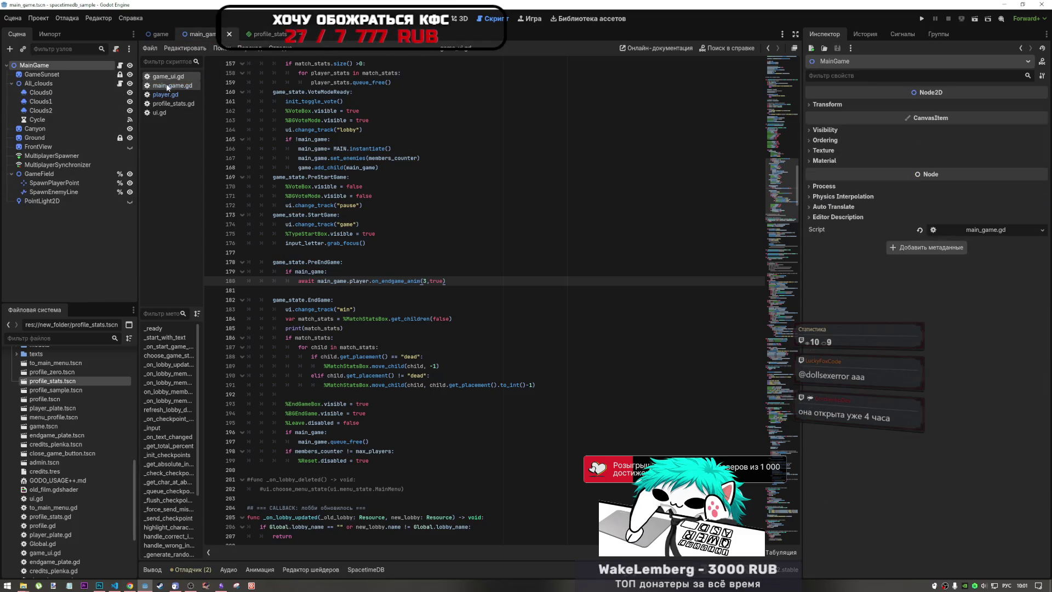
left_click(181, 94)
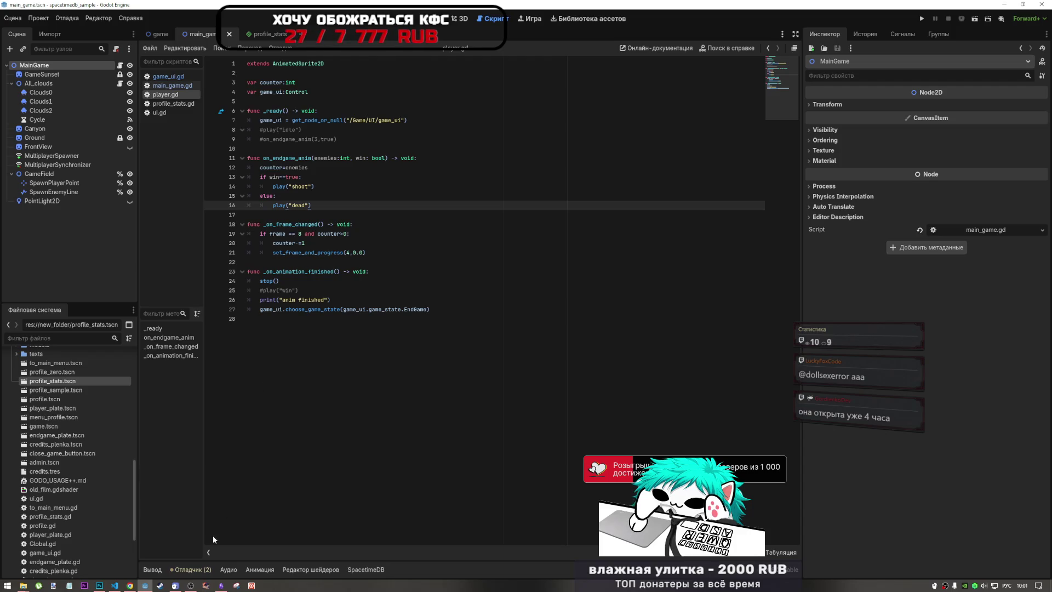
left_click(190, 585)
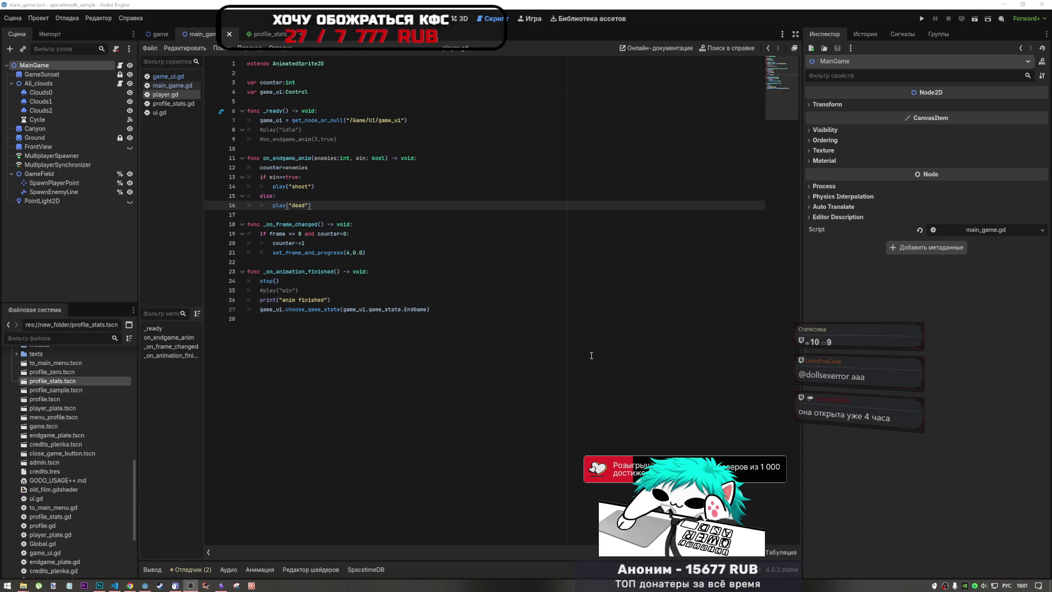
left_click(498, 331)
left_click(344, 295)
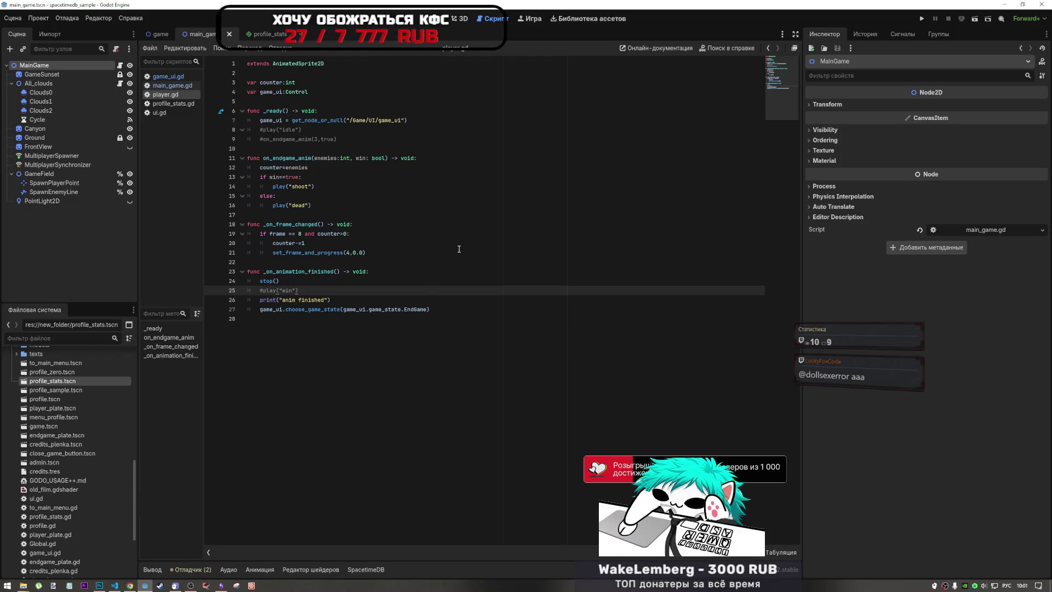
key("Up")
key("Up")
key("Up")
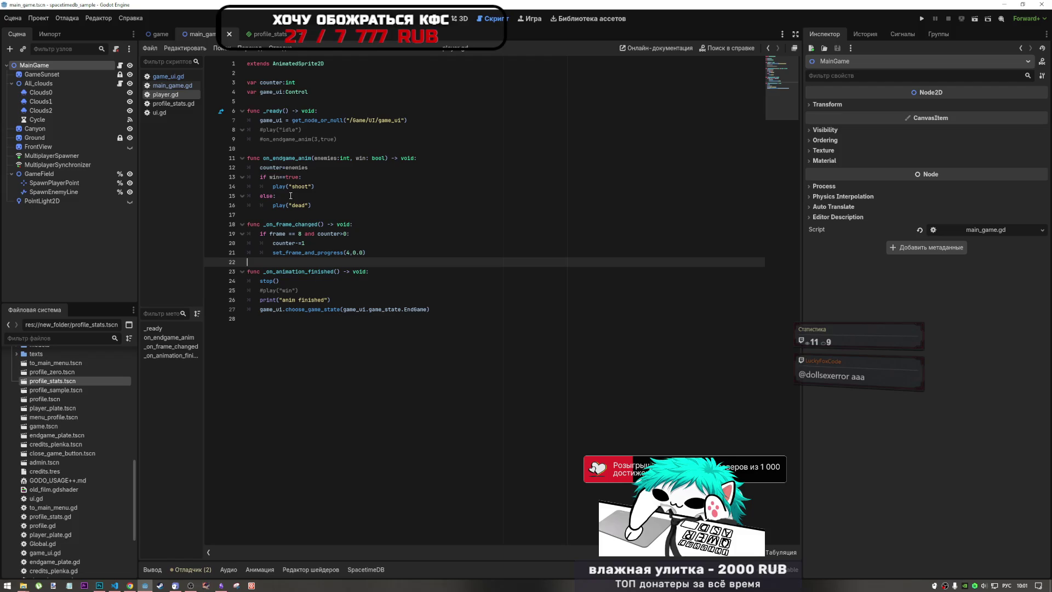
left_click(307, 129)
left_click(308, 138)
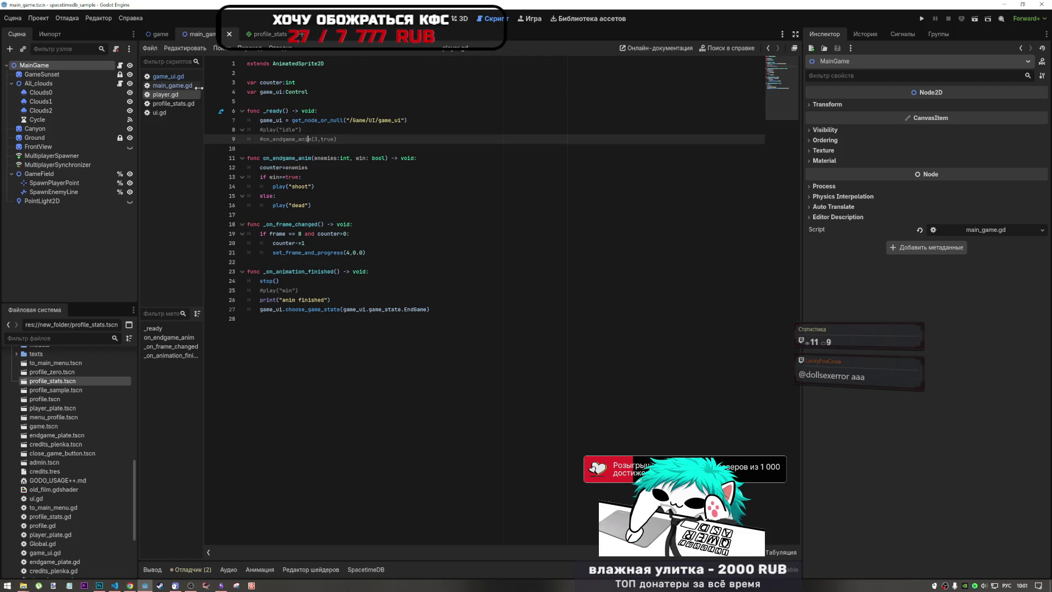
left_click(175, 76)
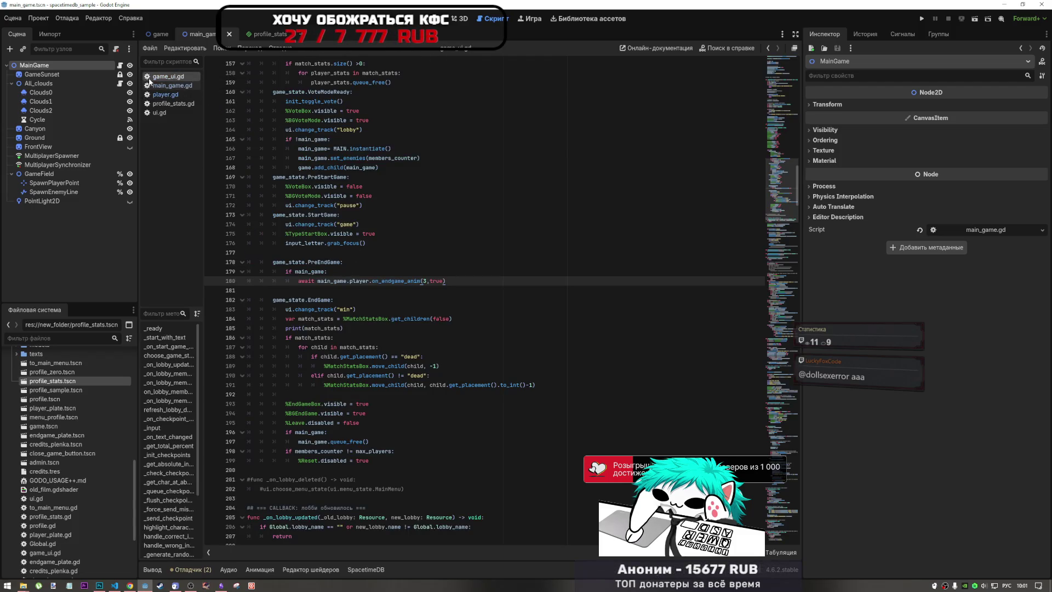
left_click(164, 95)
left_click(453, 314)
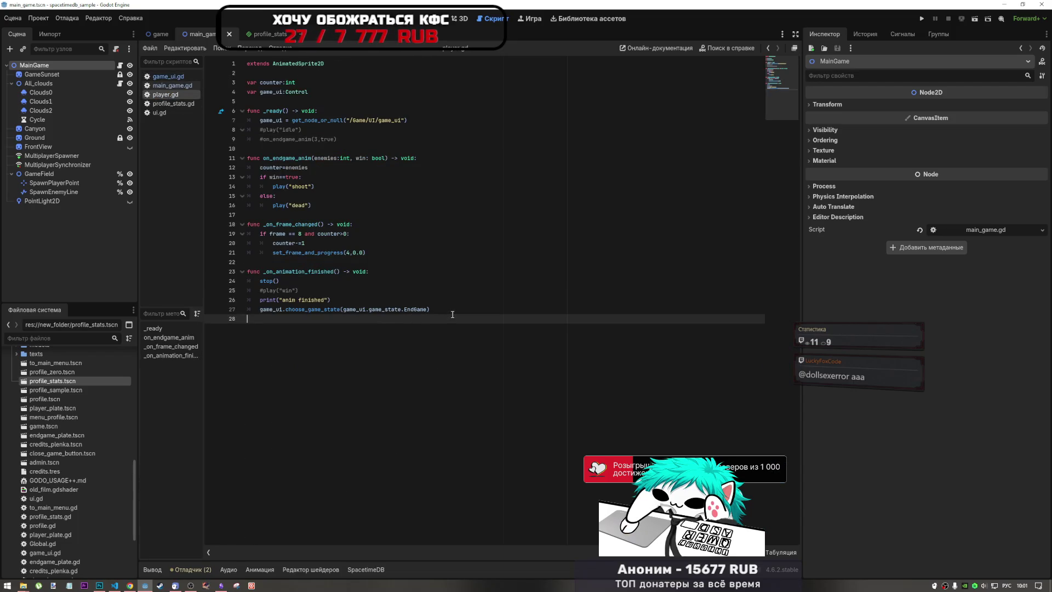
left_click_drag(452, 310, 258, 308)
key("ctrl+c")
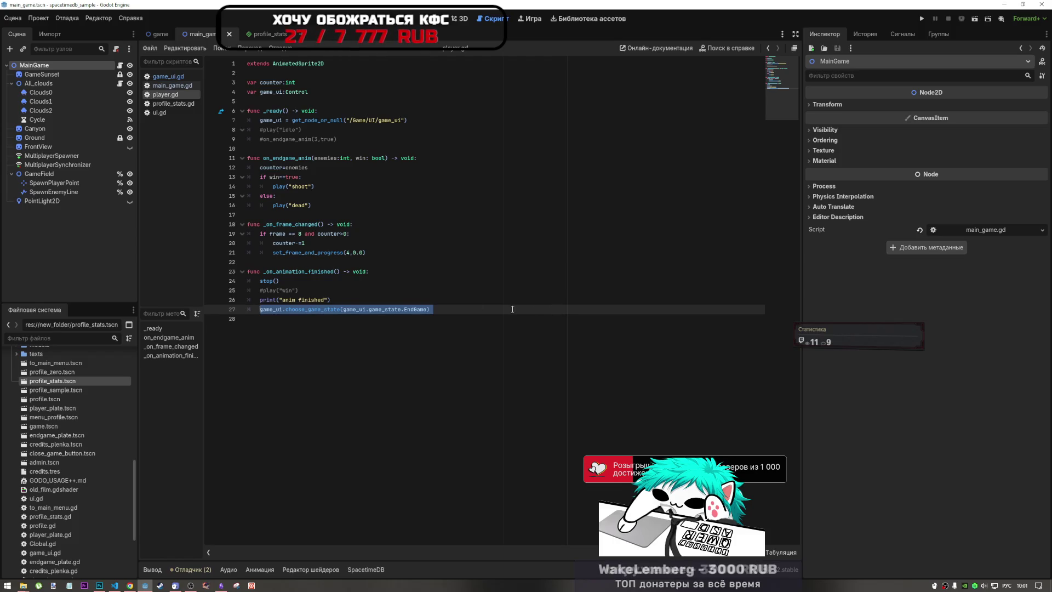
Step: In game_ui.gd, paste the EndGame state-change call on a new line after the await on line 180
left_click(186, 76)
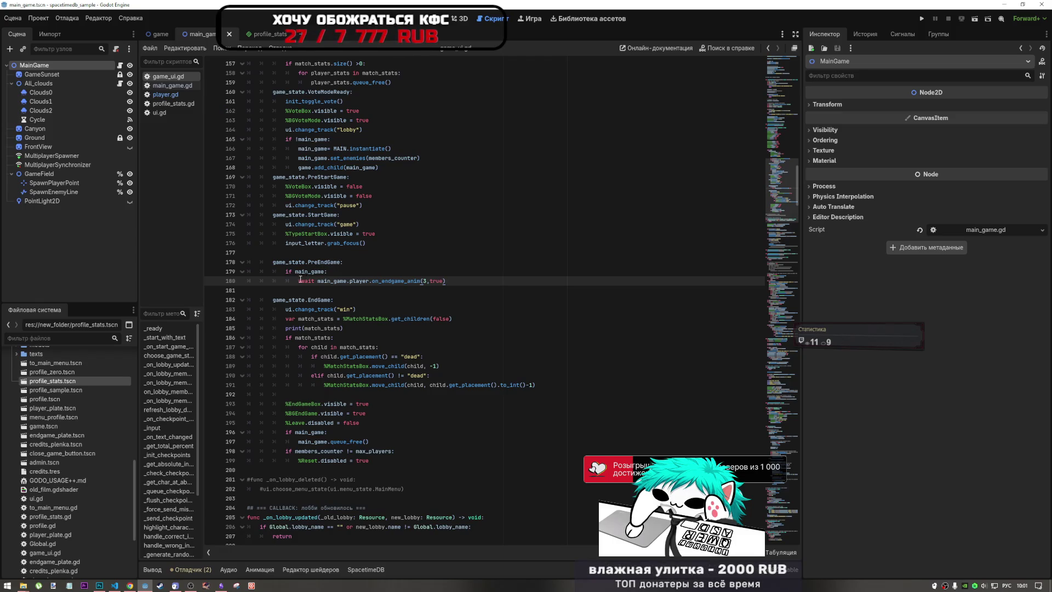
left_click_drag(298, 262, 340, 262)
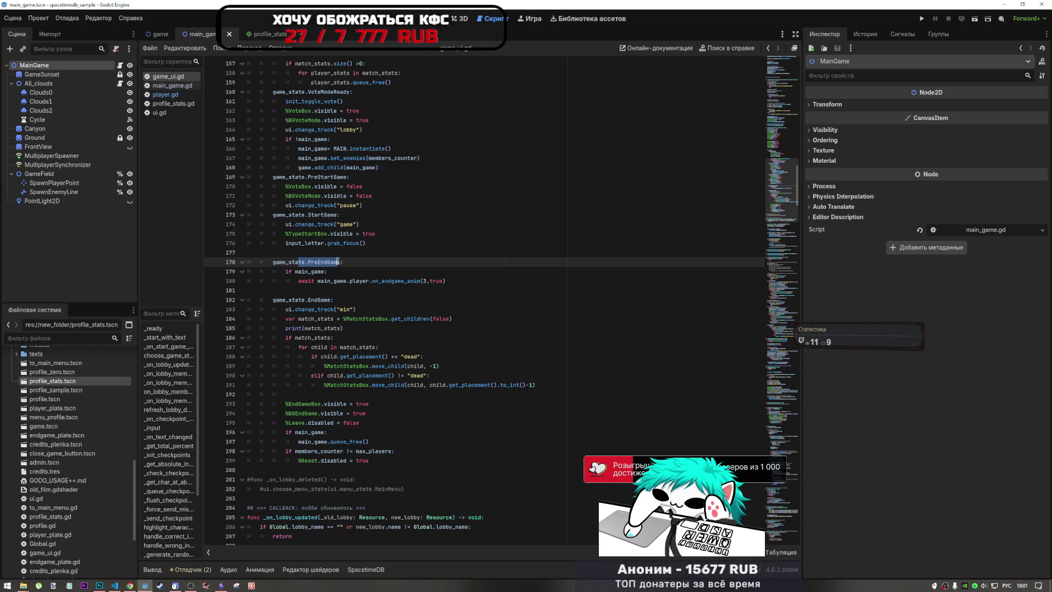
left_click(471, 281)
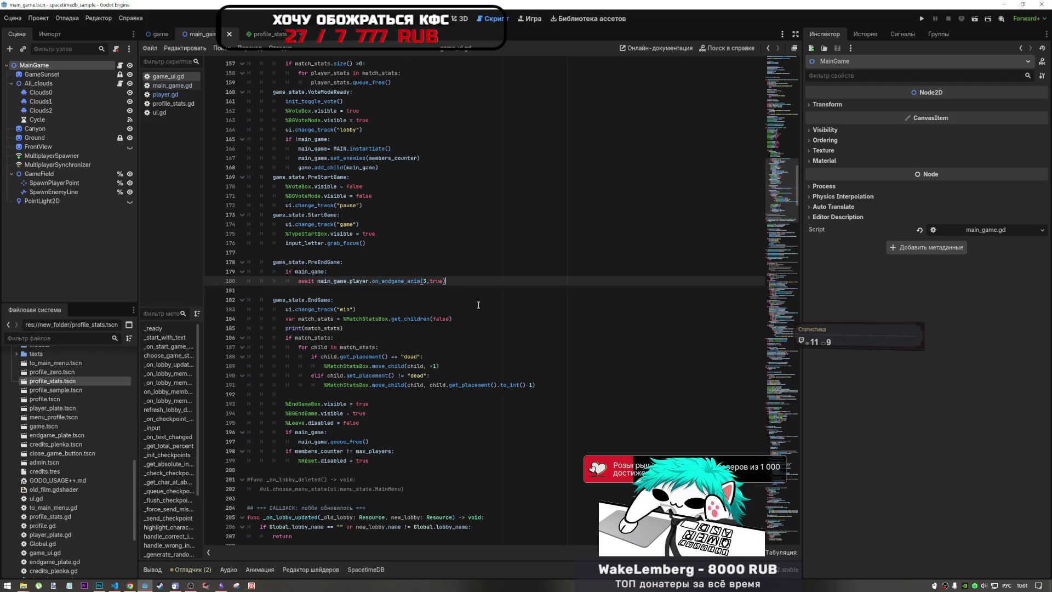
key("Return")
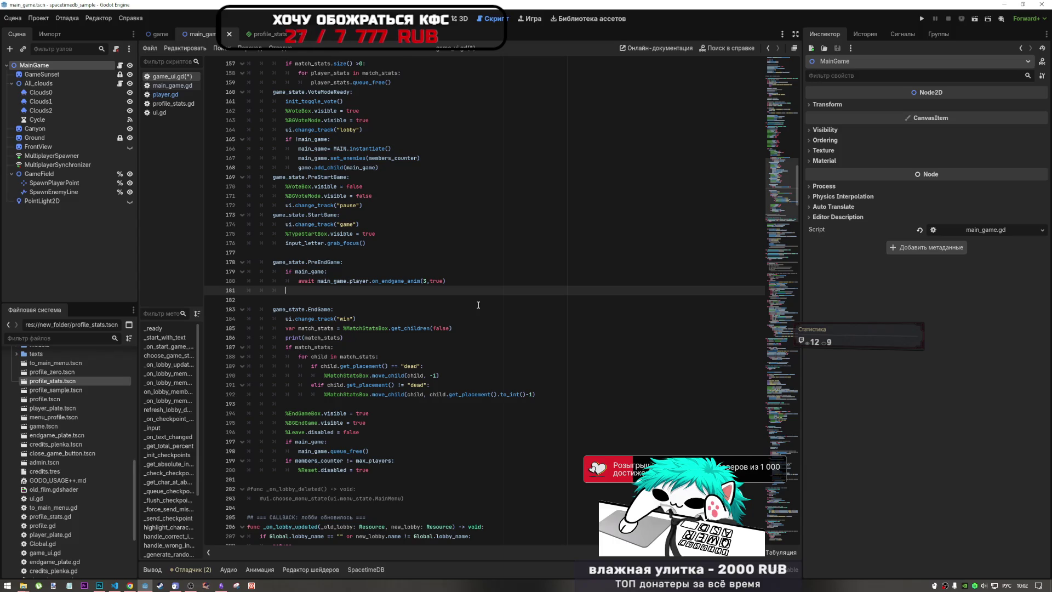
key("ctrl+v")
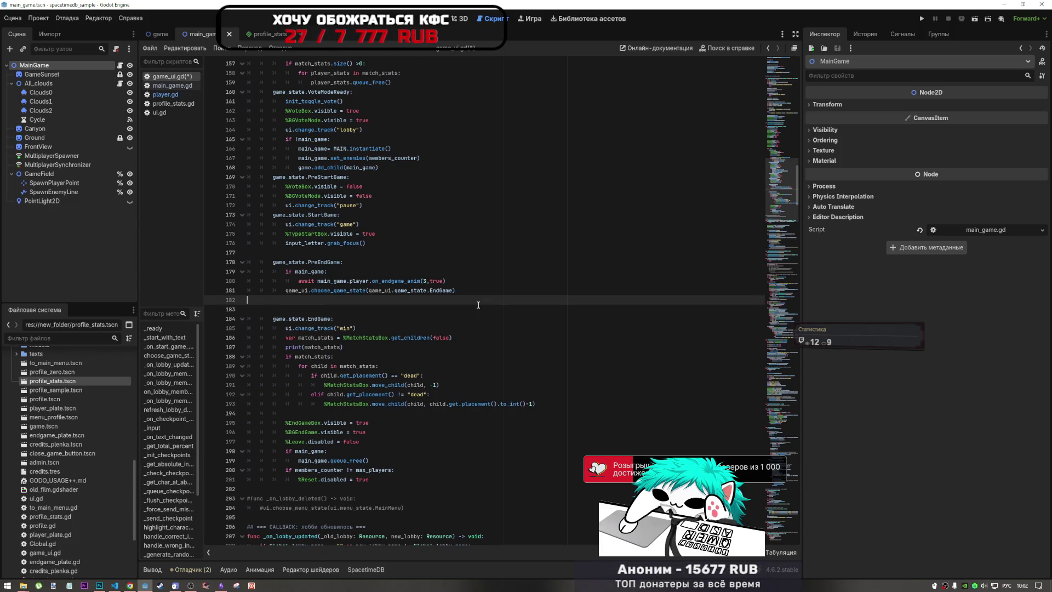
Step: Strip the game_ui. prefix, indent the call, and start an 'if current_game_state:' line above it
left_click(312, 289)
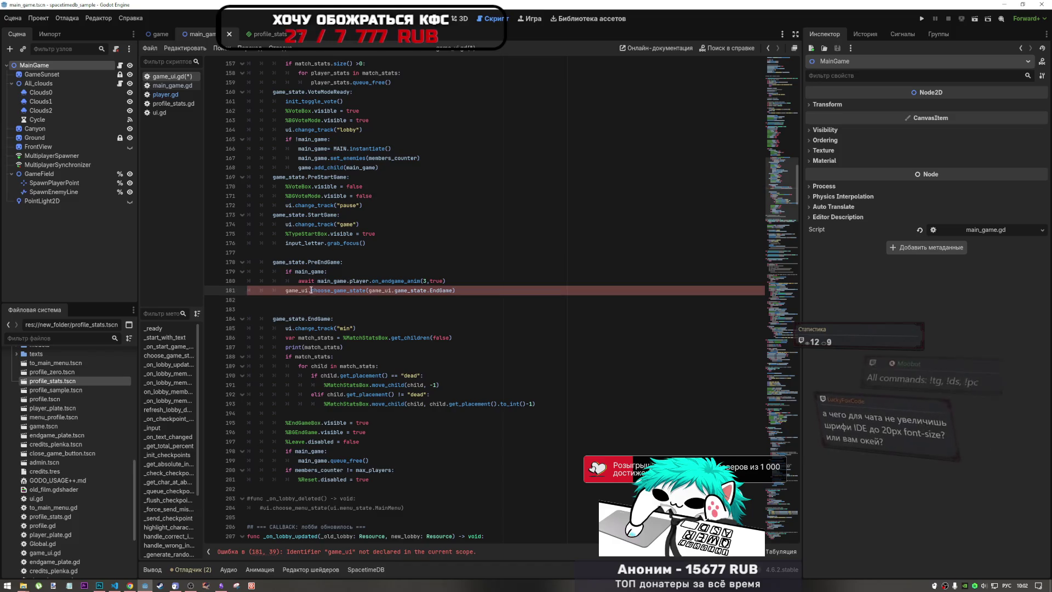
key("ctrl+BackSpace")
key("ctrl+BackSpace")
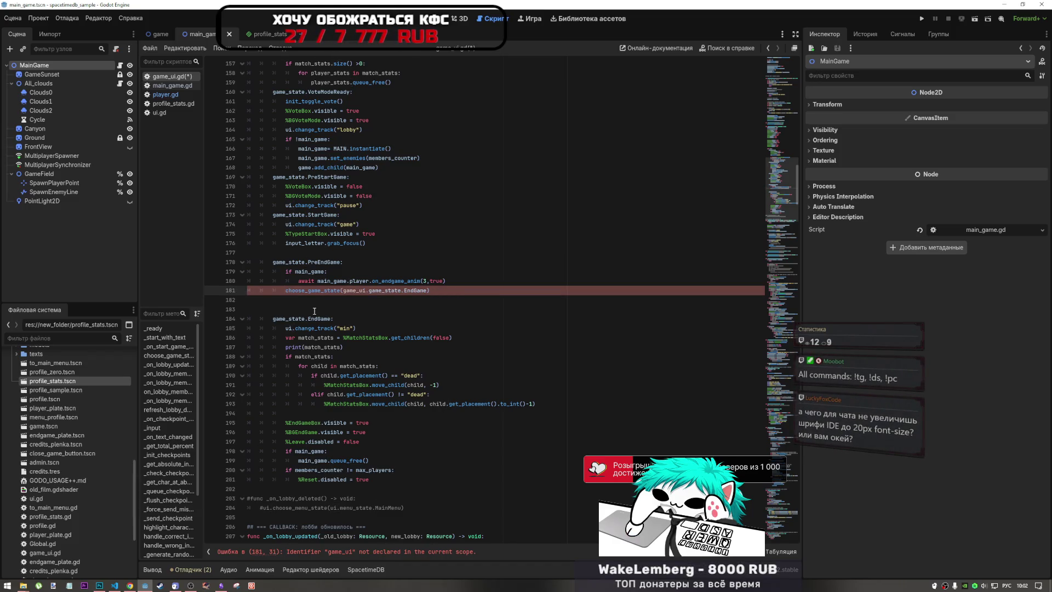
key("alt+Down")
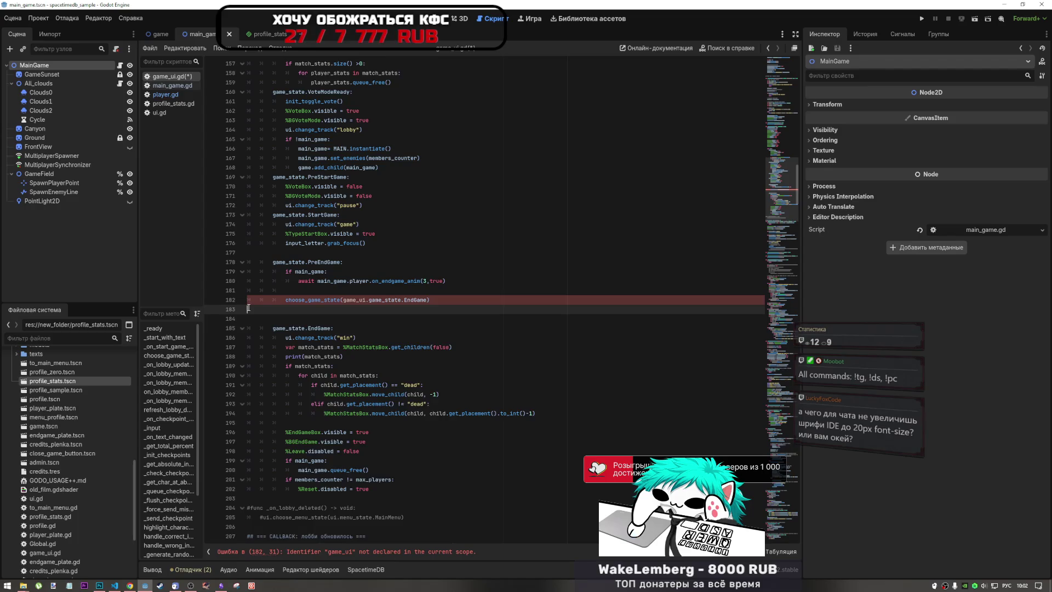
left_click(284, 290)
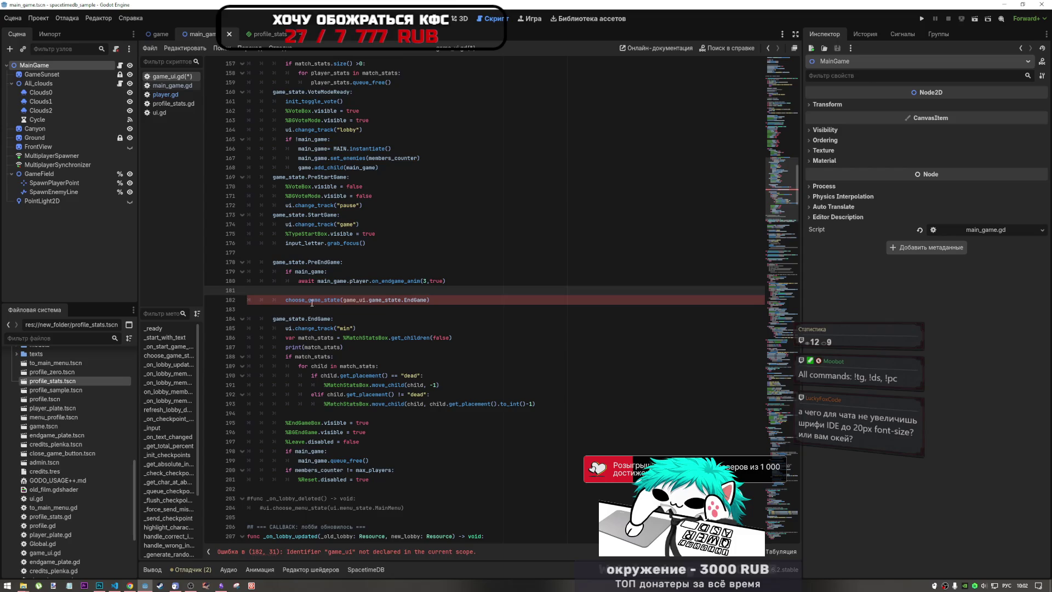
key("Tab")
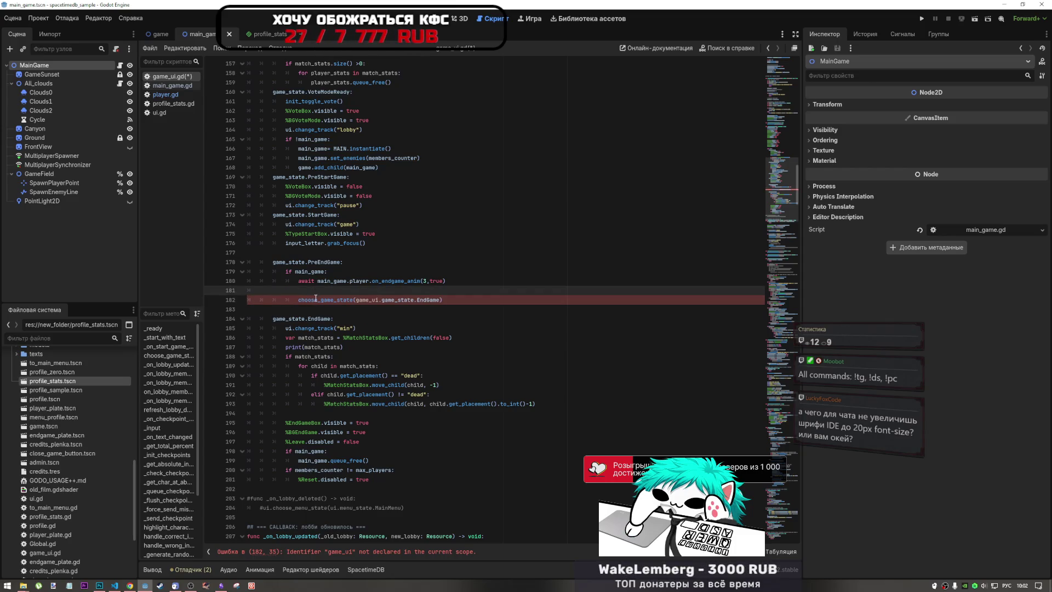
type("ua c")
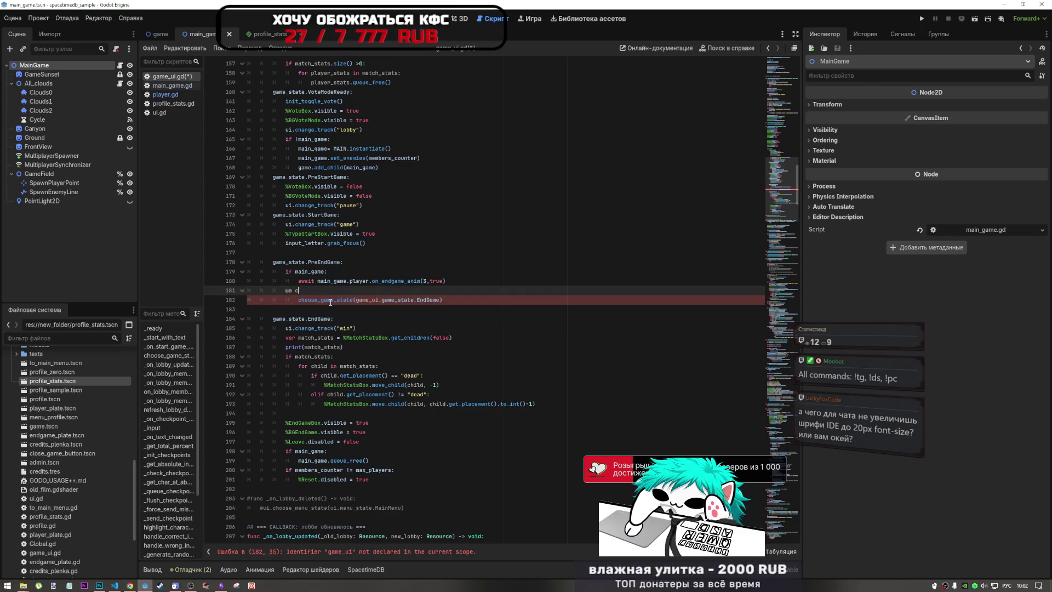
key("alt+shift")
type("if curr")
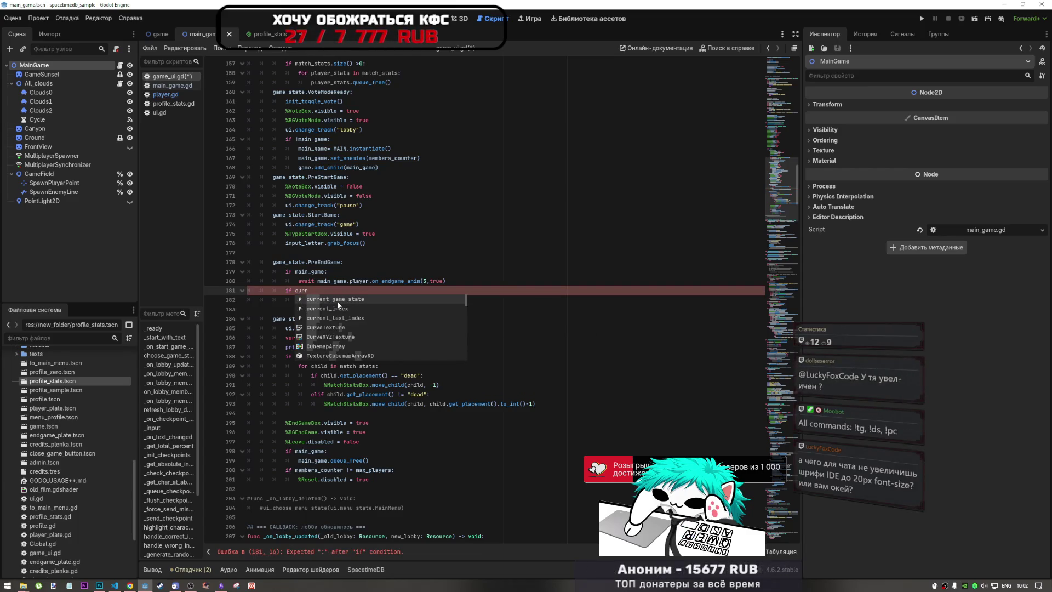
left_click(429, 302)
type(":")
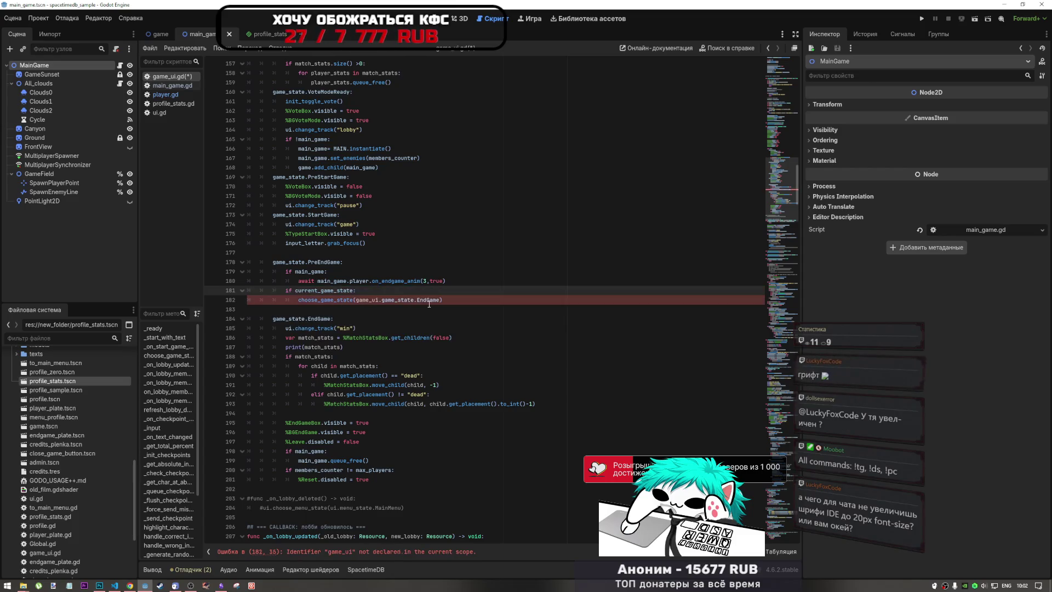
Step: Complete the guard as 'if current_game_state != game_state.EndGame:' and remove the leftover game_ui prefix
double_click(366, 299)
key("Delete")
key("Delete")
key("End")
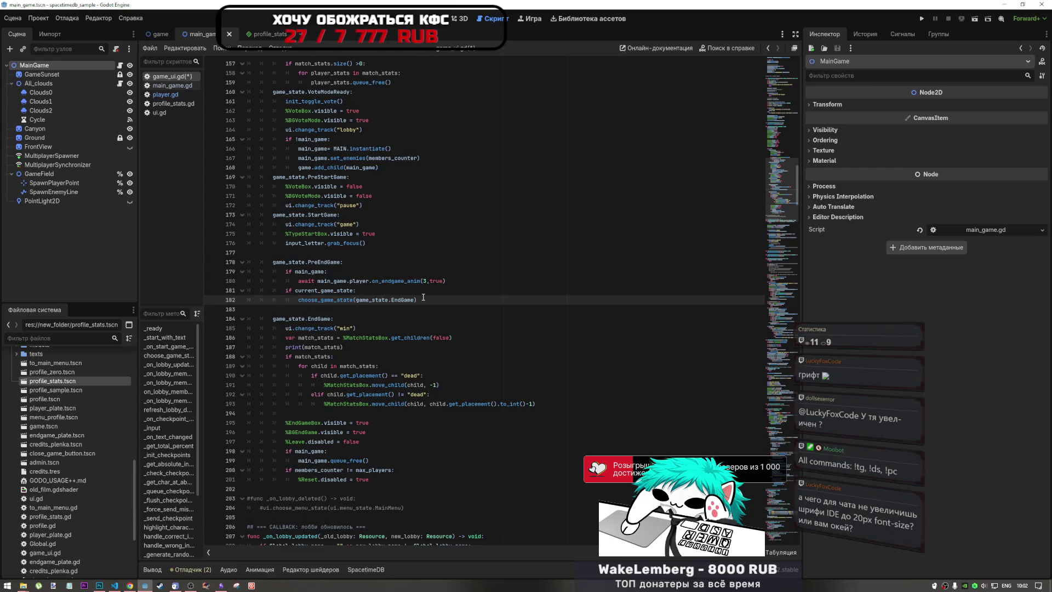
left_click(353, 292)
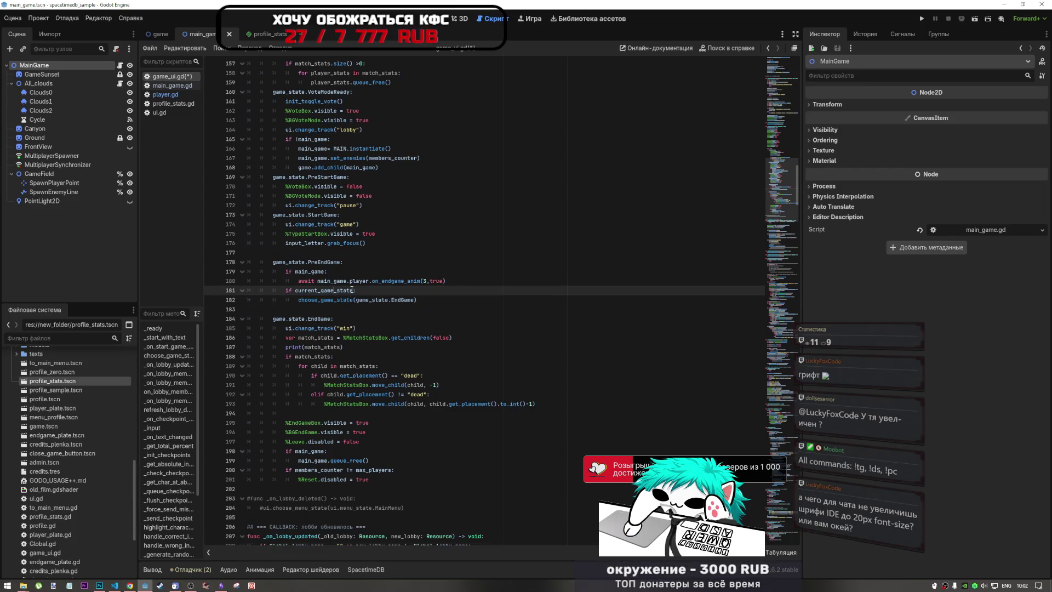
left_click_drag(356, 300, 415, 299)
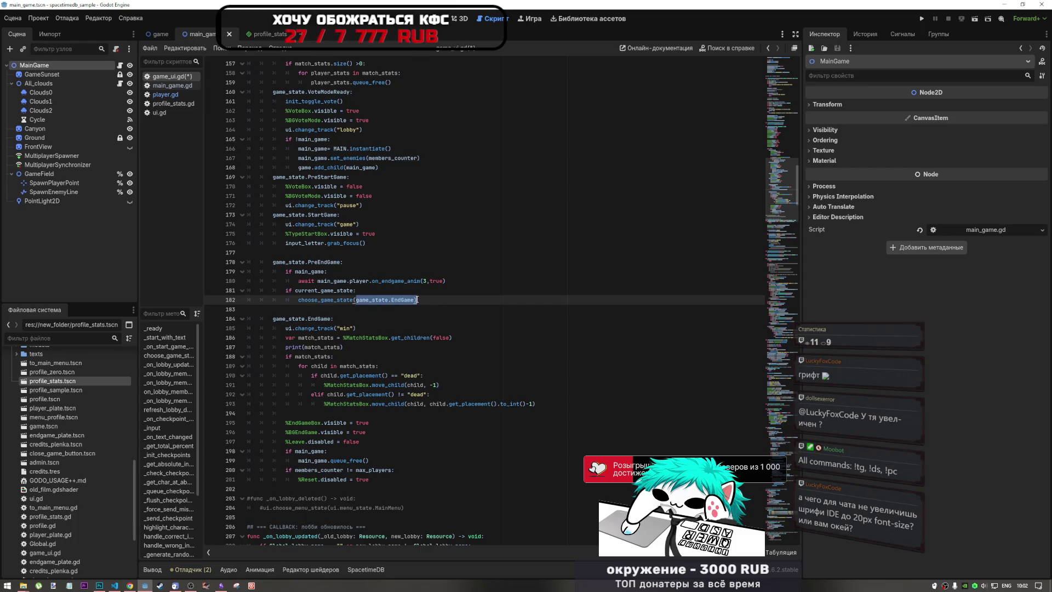
key("Up")
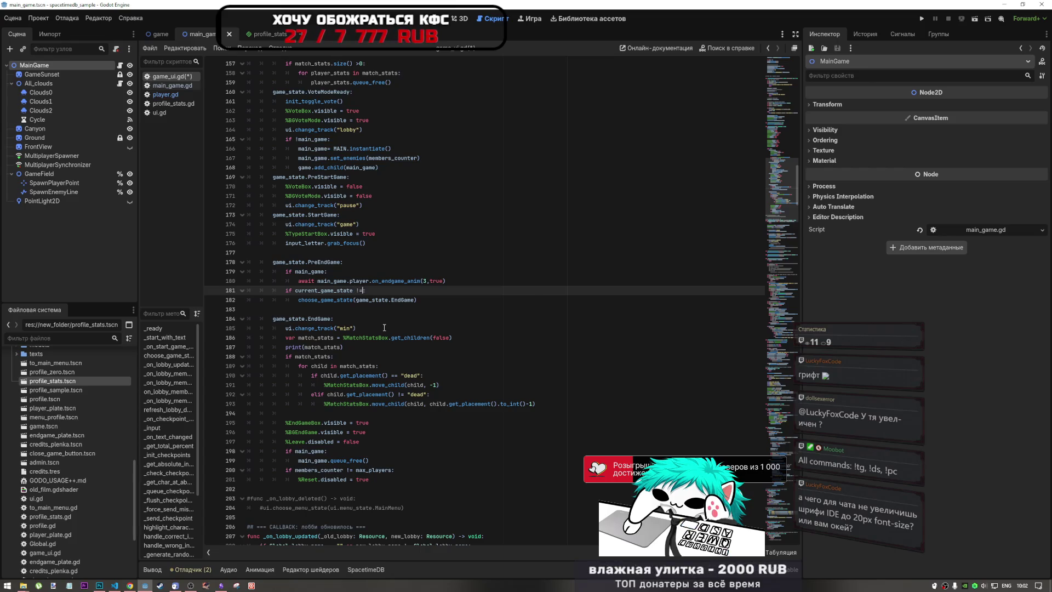
type("!=")
type("game_state.EndGame:")
Step: Save the edited game_ui.gd script
key("ctrl+a")
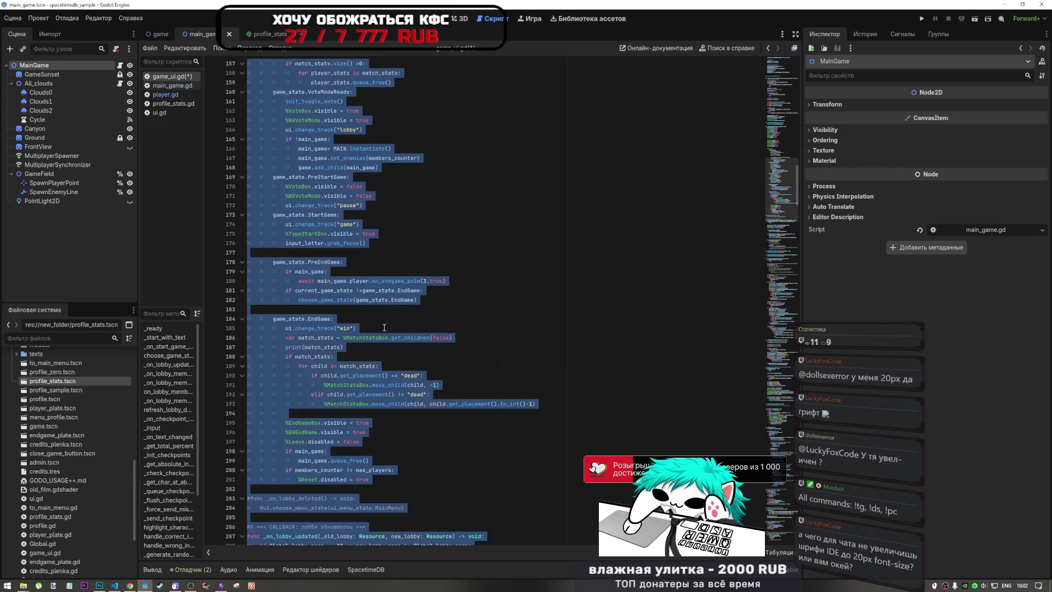
left_click(385, 328)
key("ctrl+s")
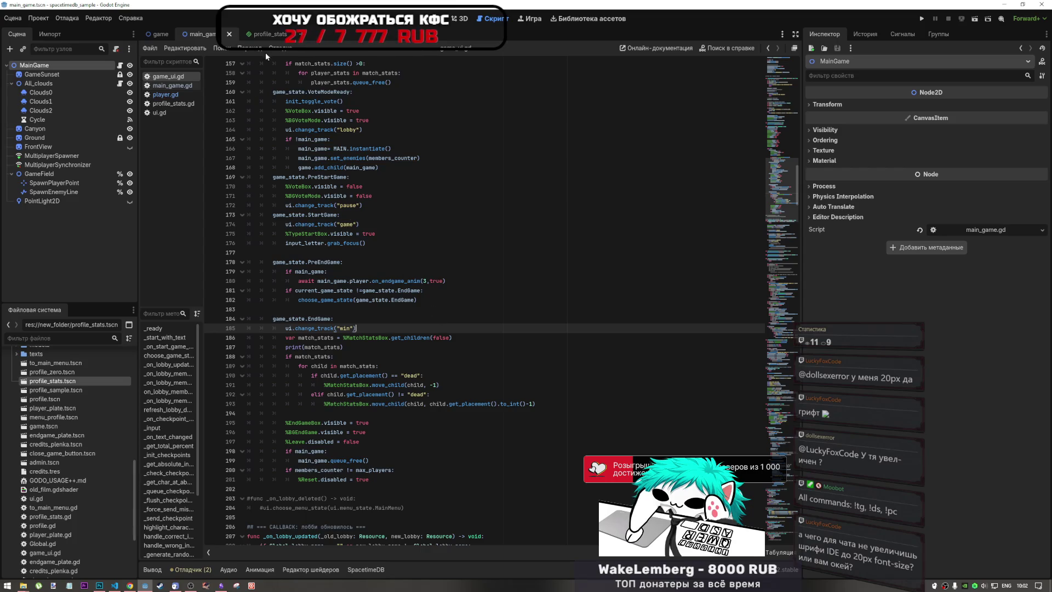
Step: Glance at player.gd's end-game code, then return to game_ui.gd and highlight the other uses of EndGame
left_click(167, 94)
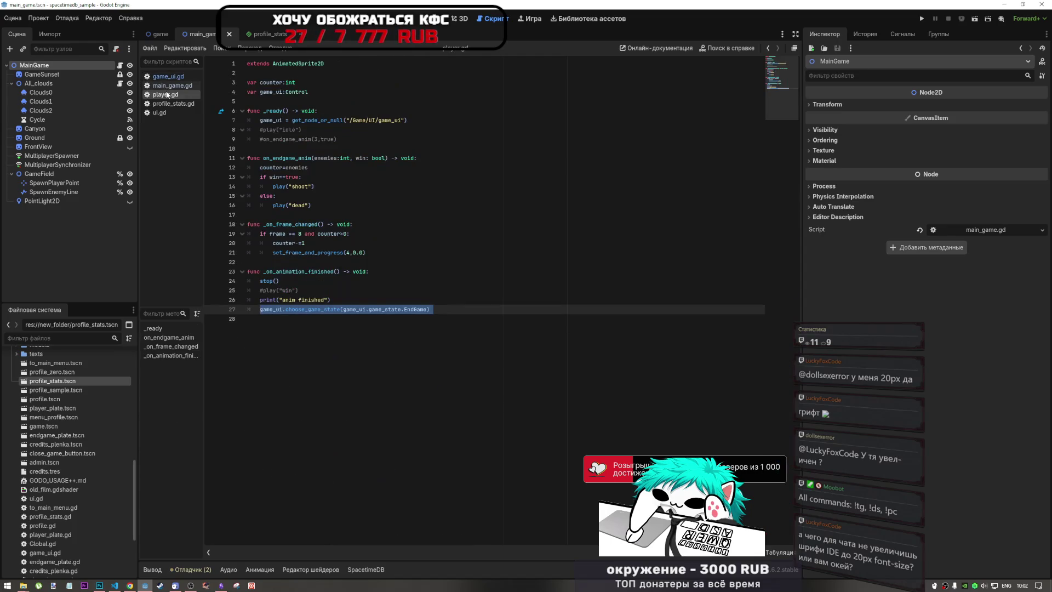
left_click(168, 76)
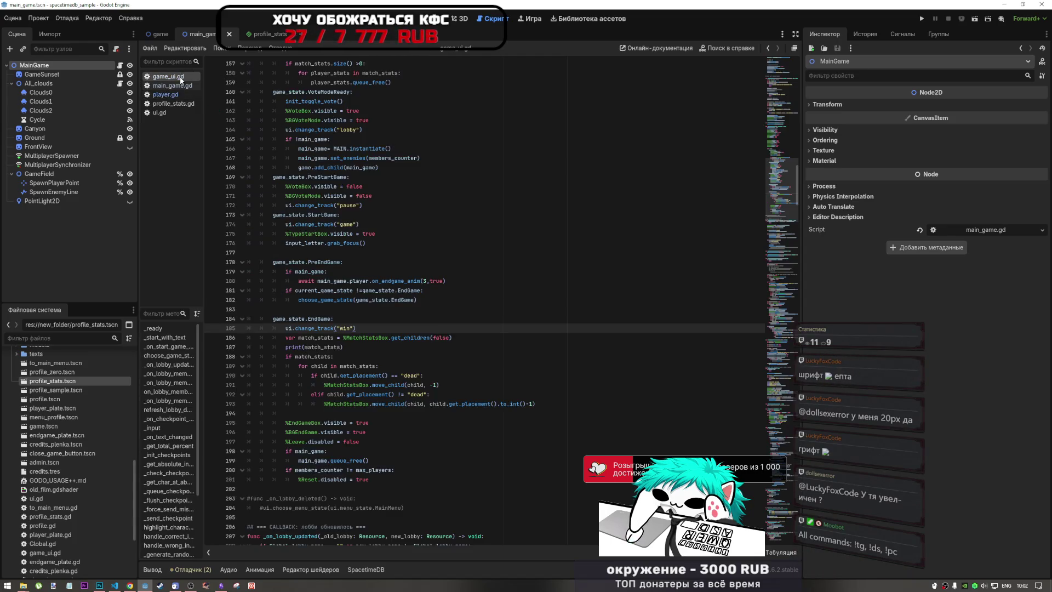
left_click(336, 300)
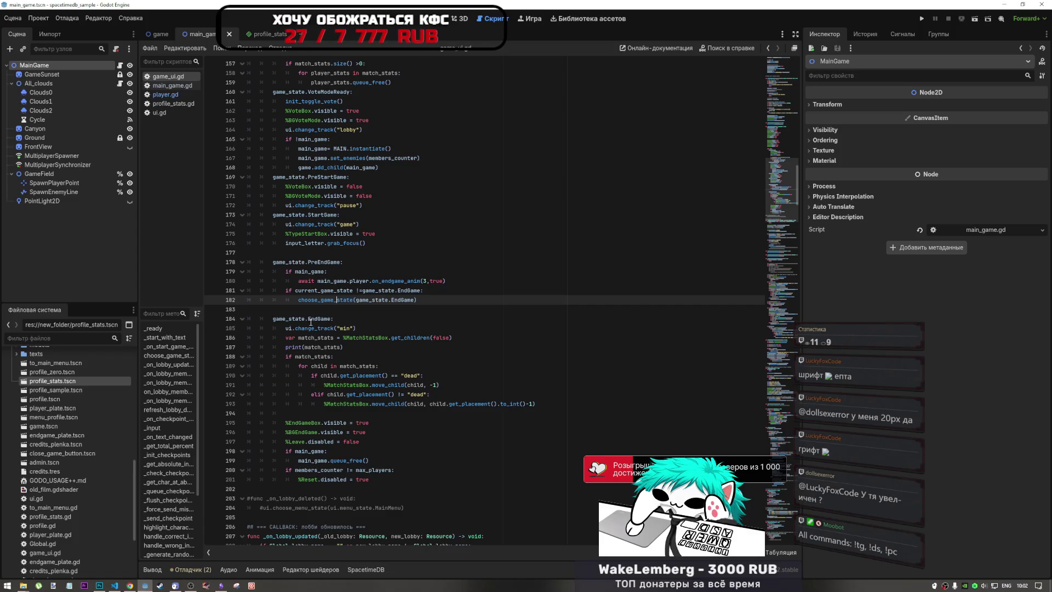
double_click(333, 319)
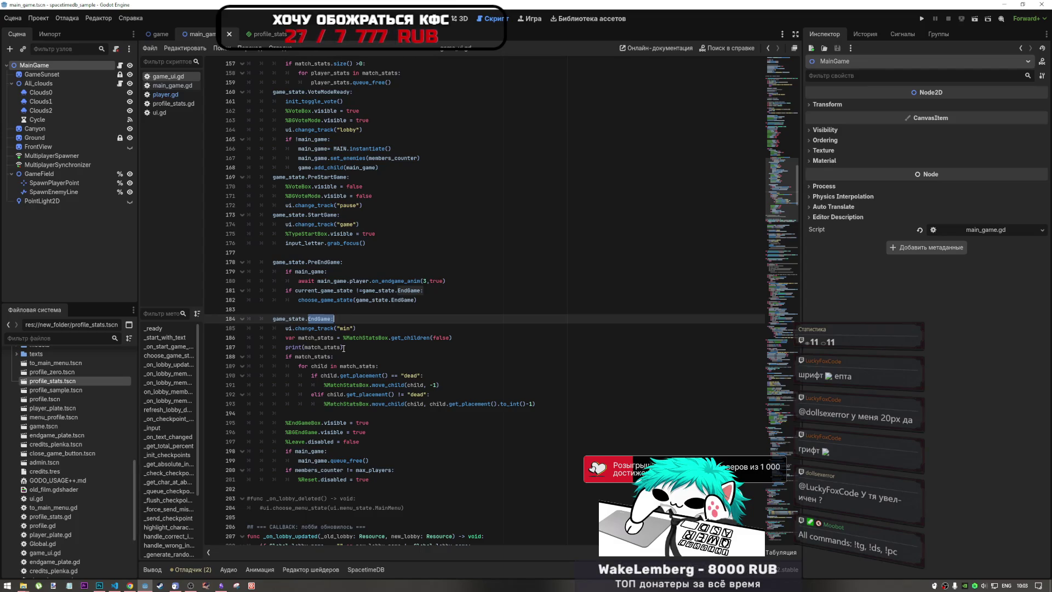
mouse_move(191, 575)
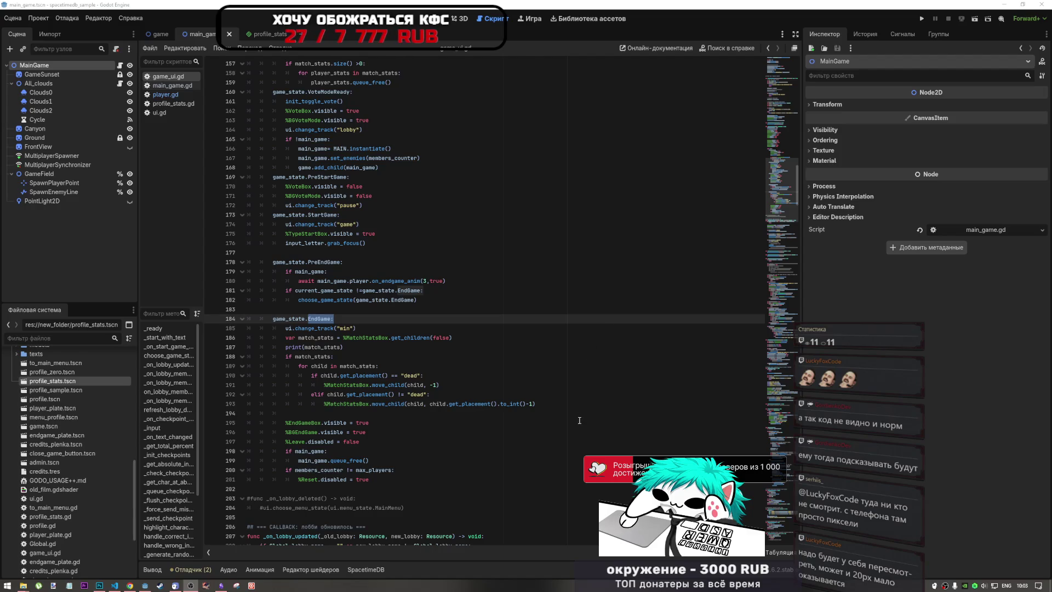
left_click(576, 357)
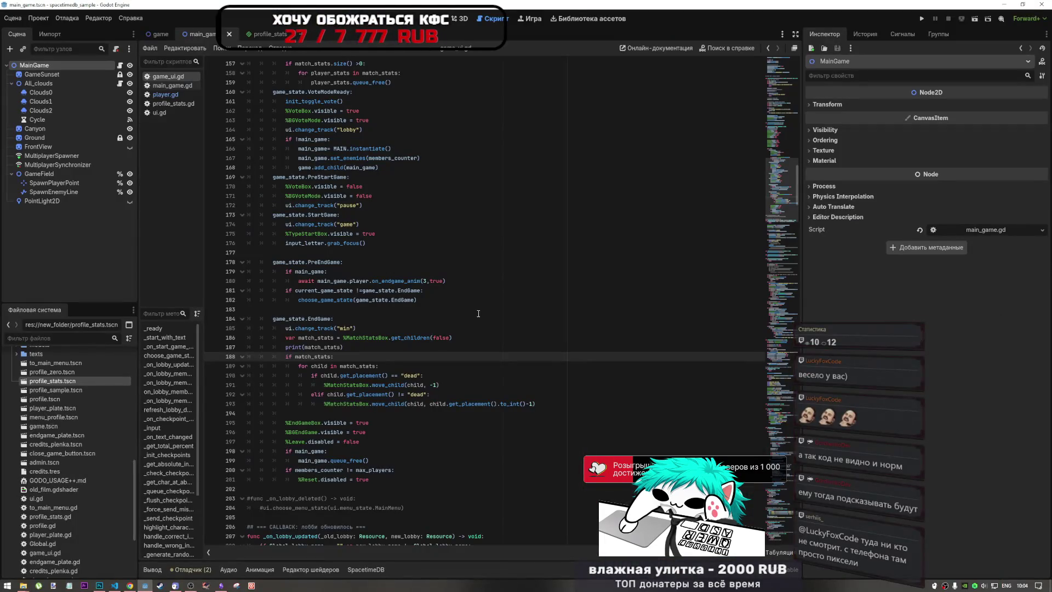
Step: Step through the EndGame branch's for-child loop, dead check and move_child(-1) lines, then switch to VS Code
key("Up")
key("Up")
key("Down")
key("Down")
key("Down")
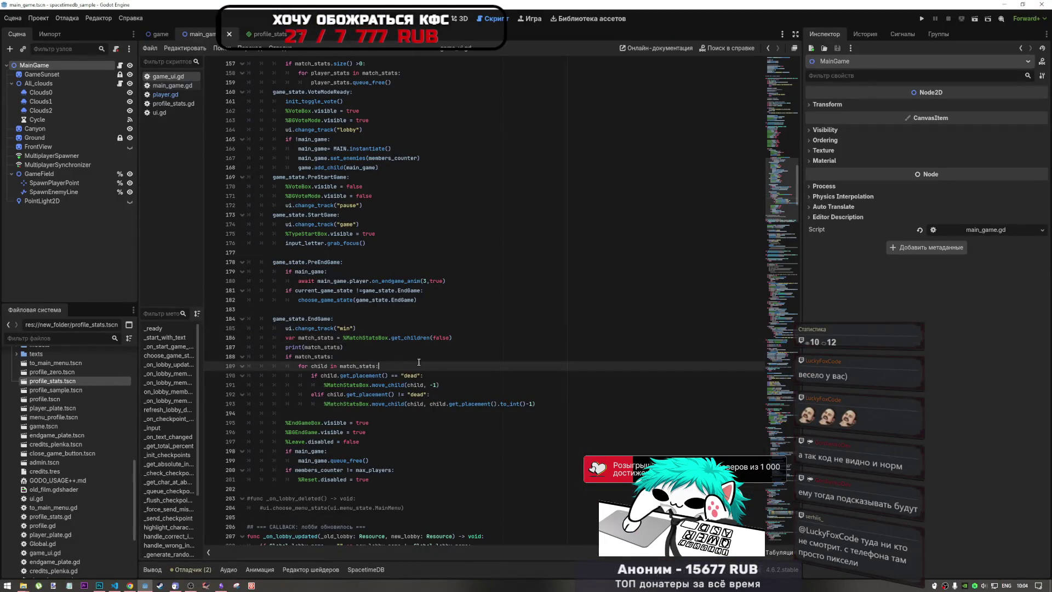
key("Up")
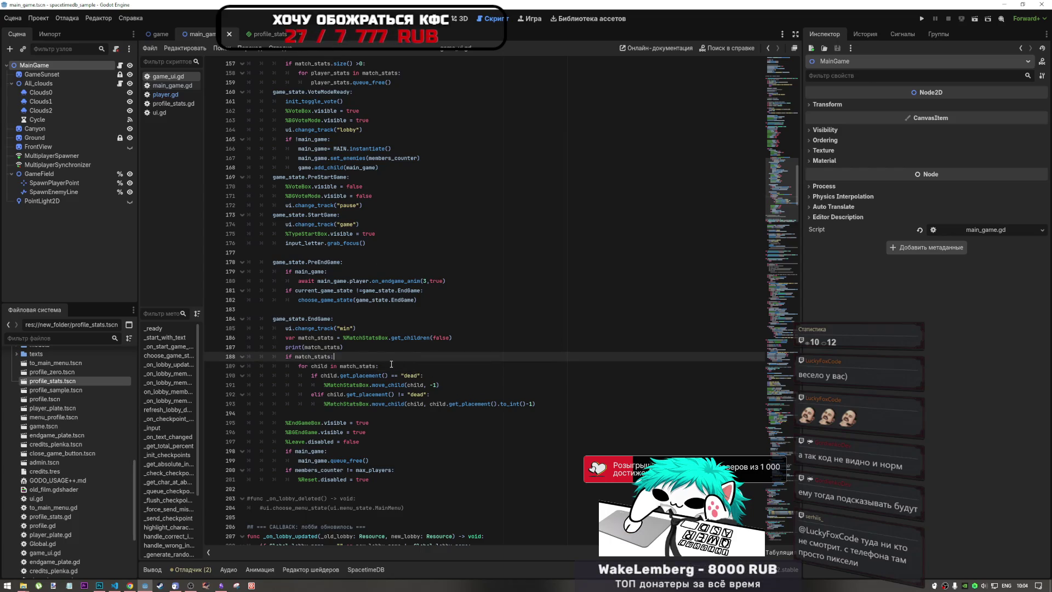
left_click(391, 363)
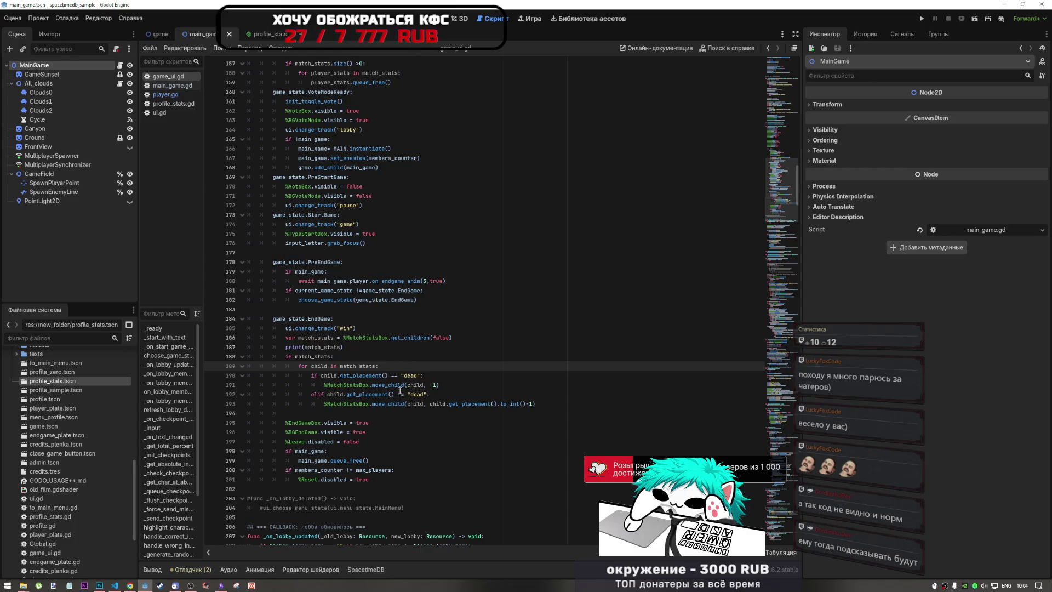
left_click(394, 375)
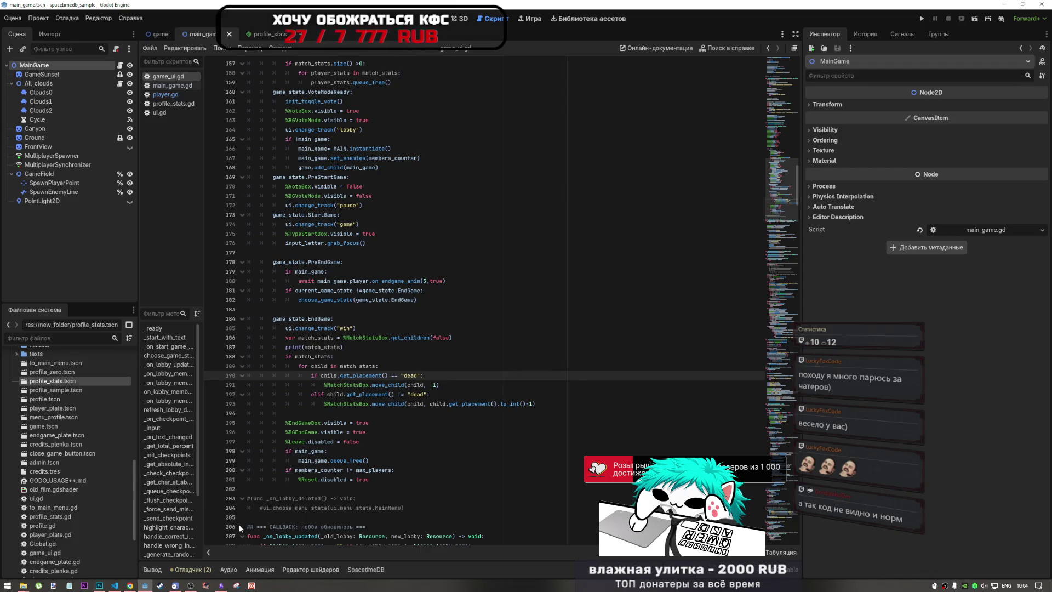
left_click(411, 369)
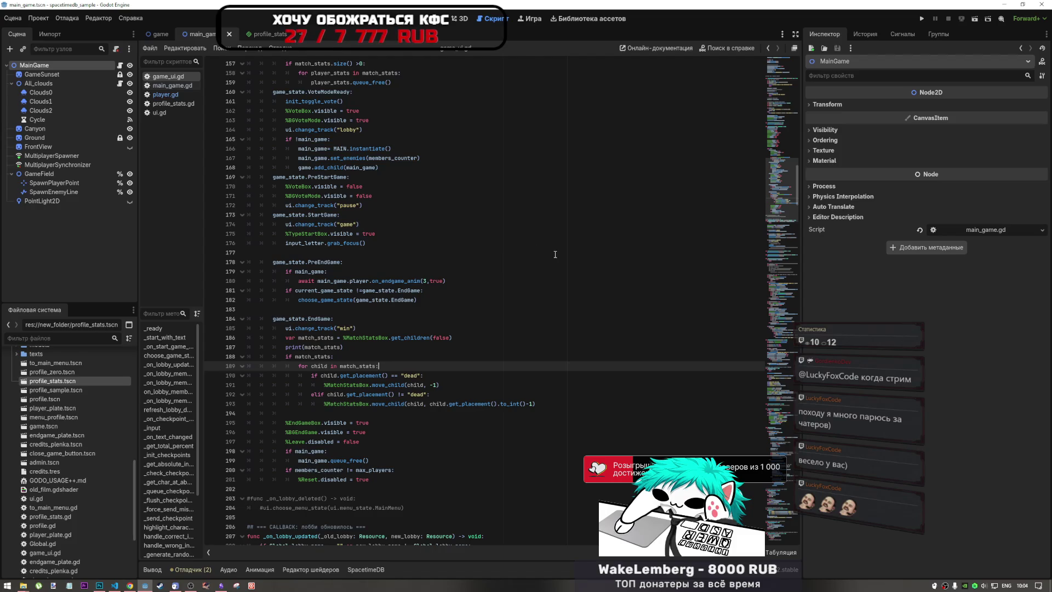
left_click(471, 346)
left_click(436, 385)
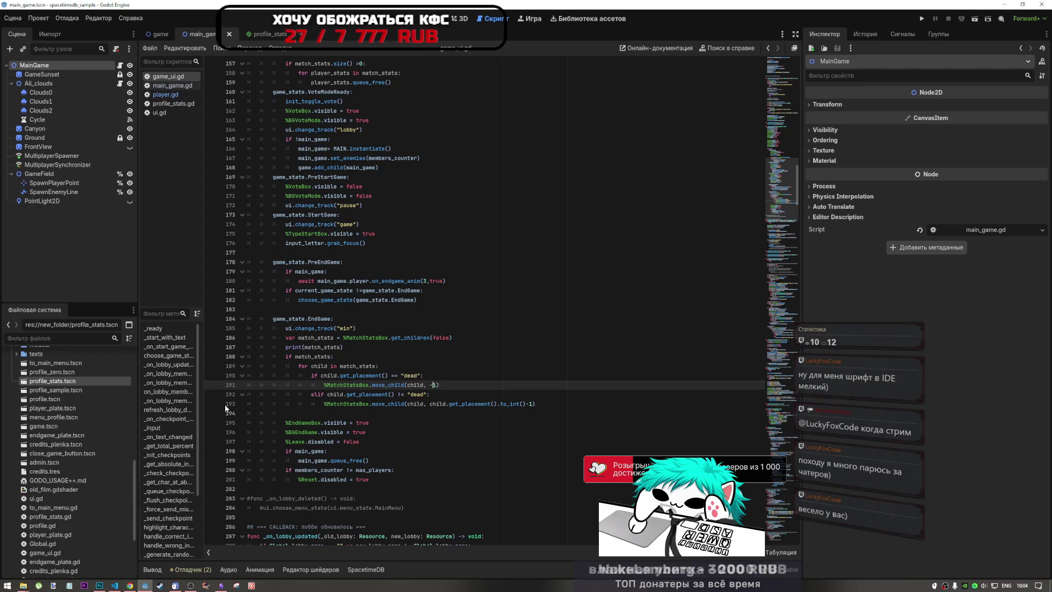
key("alt+Tab")
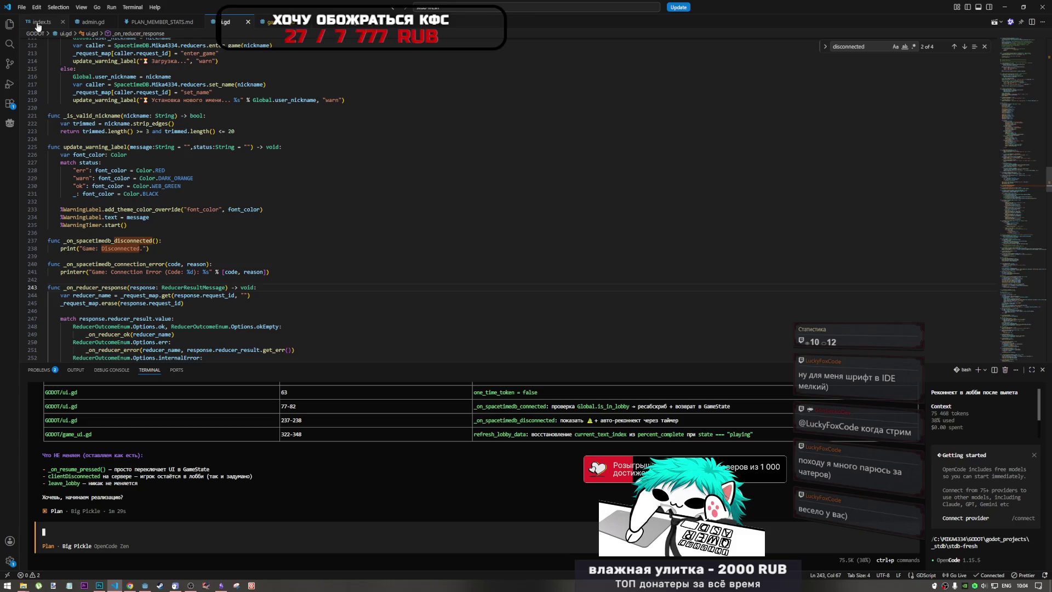
Step: Open index.ts in VS Code, scroll up through the reducers and leaderboard code, then return to Godot
left_click(37, 25)
scroll(235, 302, "up", 5)
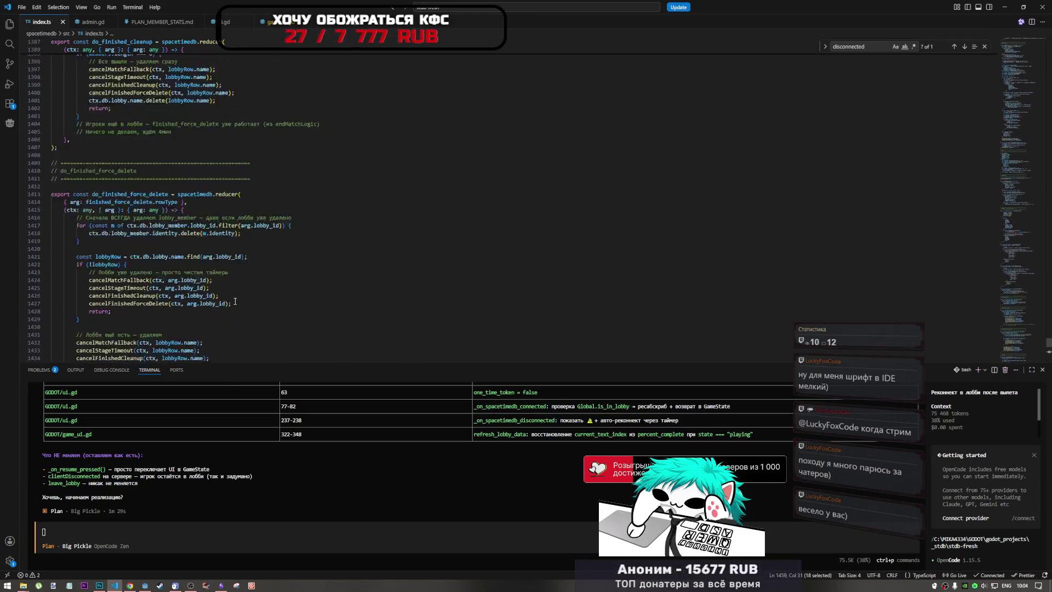
scroll(235, 302, "up", 20)
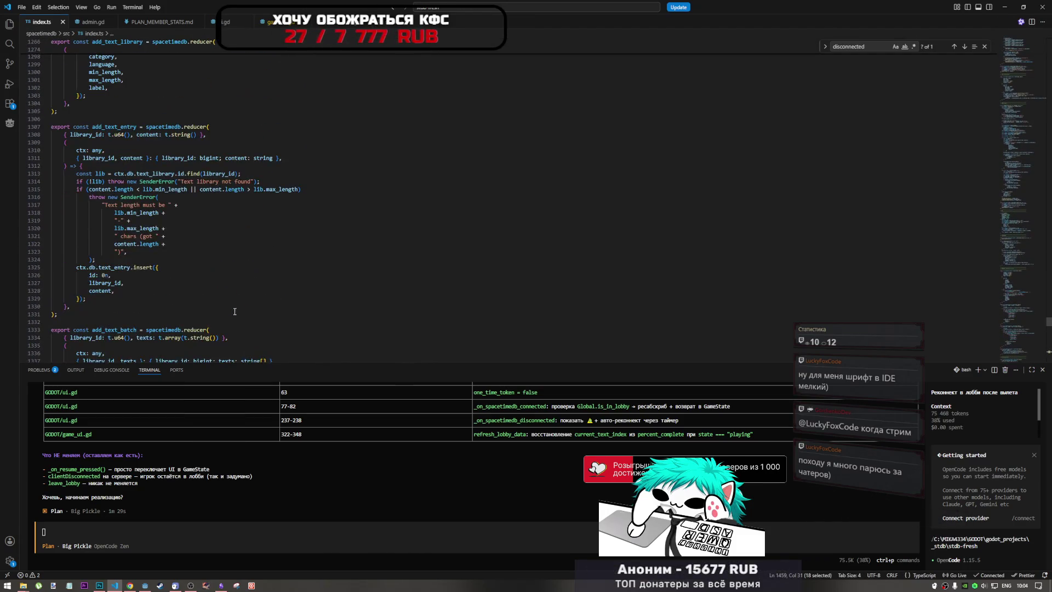
scroll(235, 311, "up", 20)
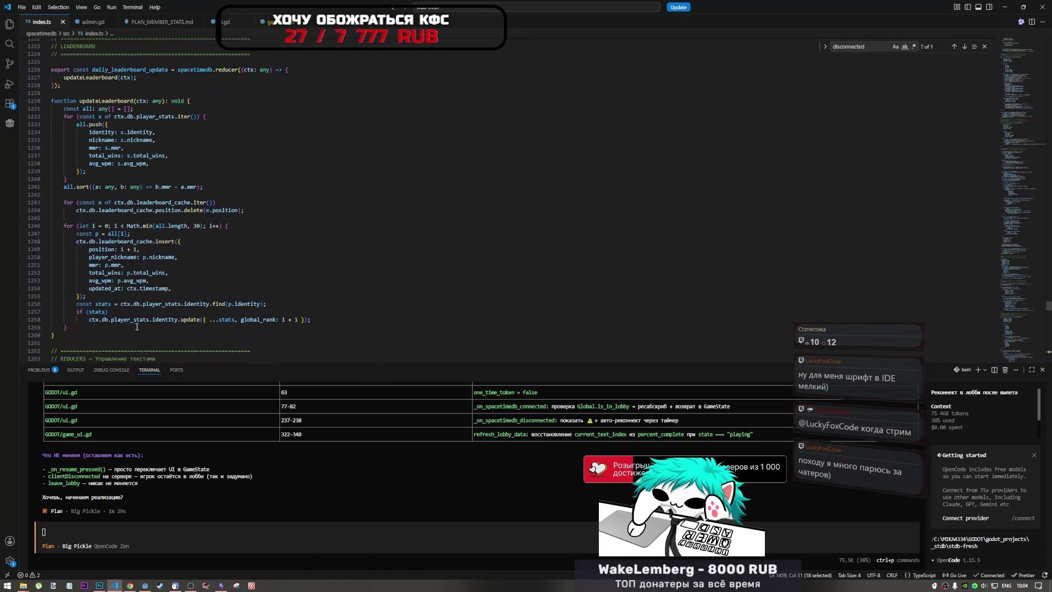
scroll(137, 327, "up", 5)
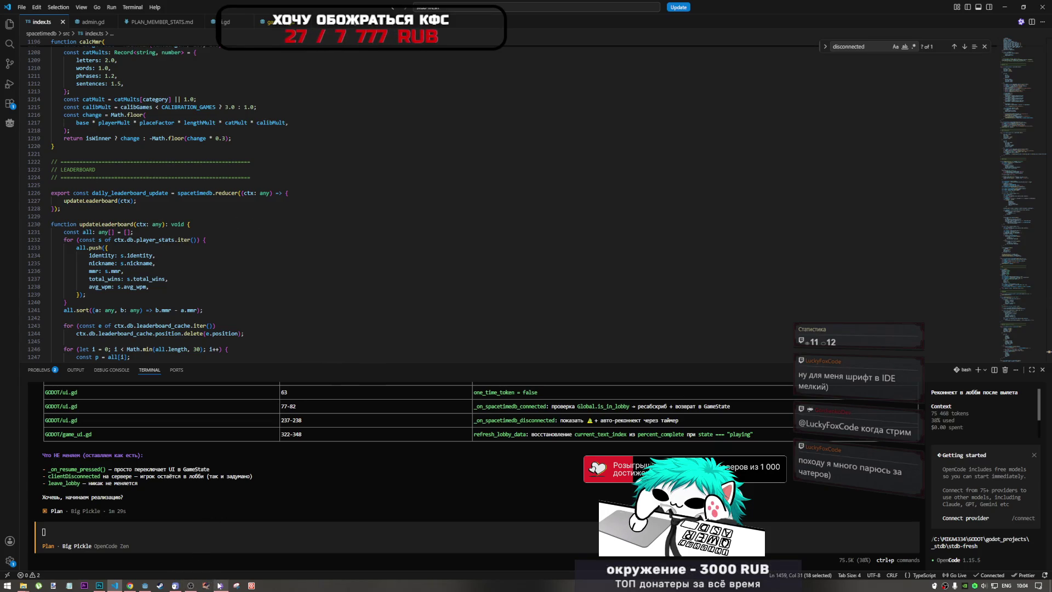
left_click(146, 586)
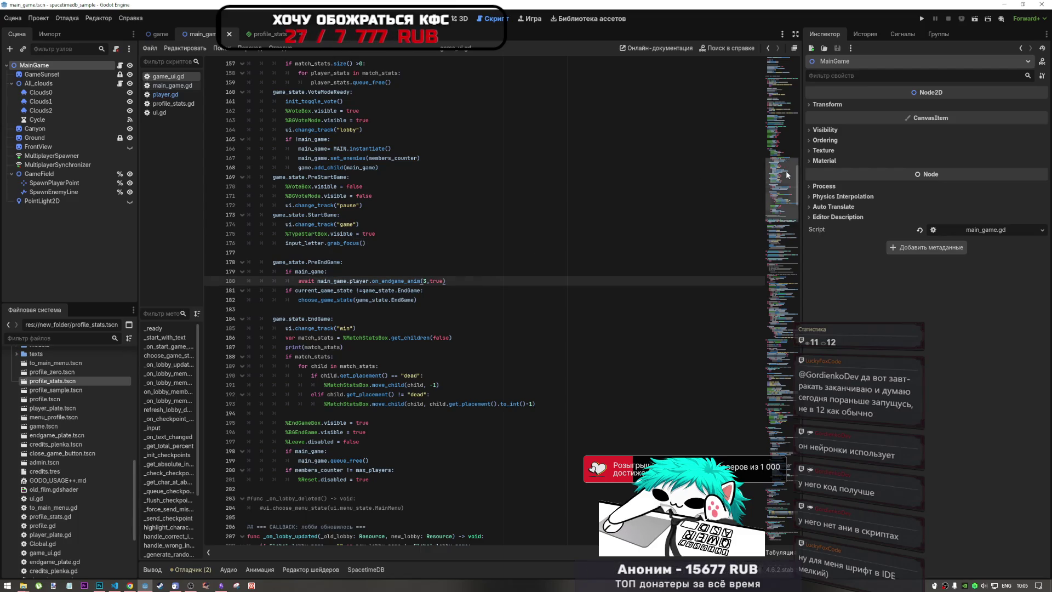
Step: Review the top of game_ui.gd: the lobby subscription, game_state enum, mode and lobby_name variables
mouse_move(786, 170)
left_mouse_down()
mouse_move(781, 83)
mouse_move(786, 118)
left_mouse_up()
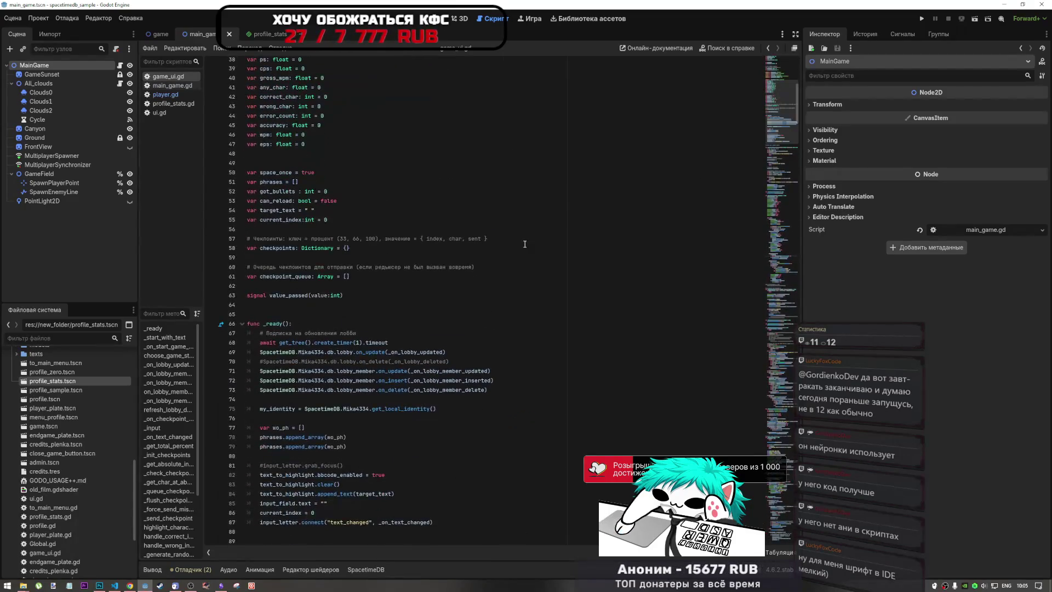
left_click(392, 352)
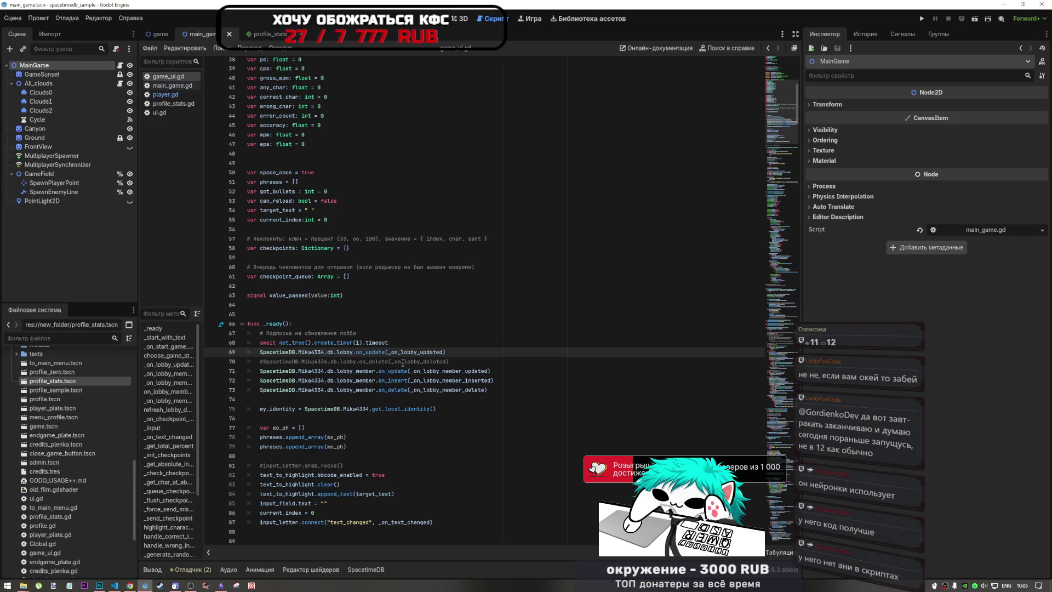
key("Up")
key("Up")
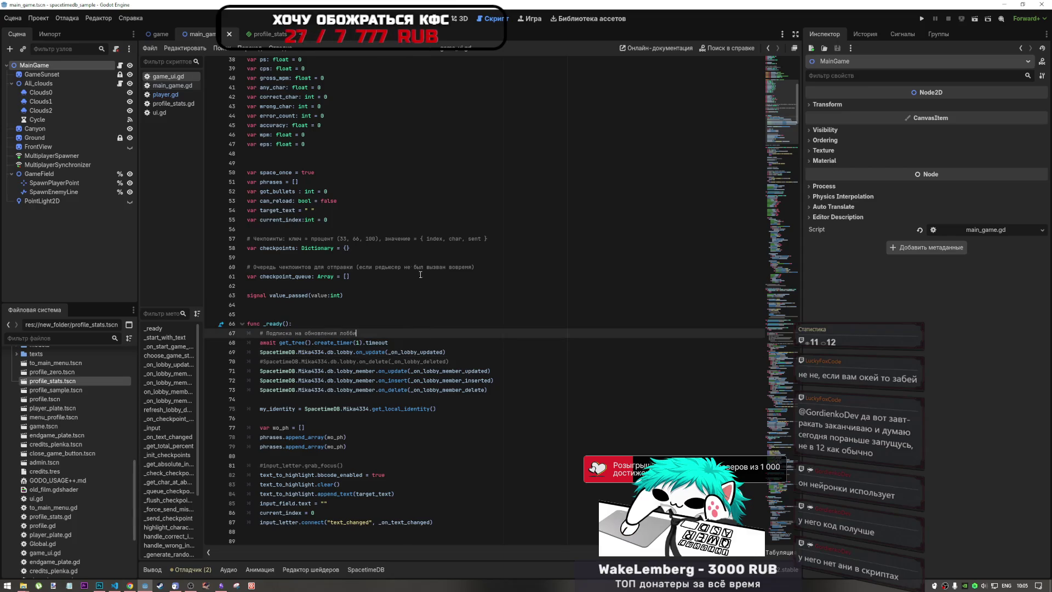
scroll(420, 275, "up", 12)
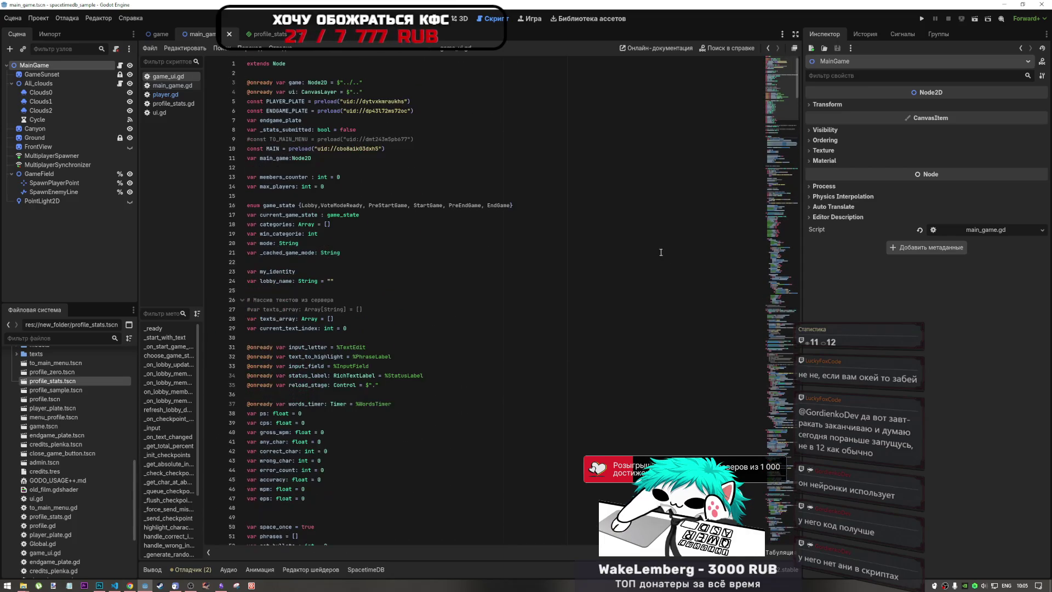
left_click(327, 205)
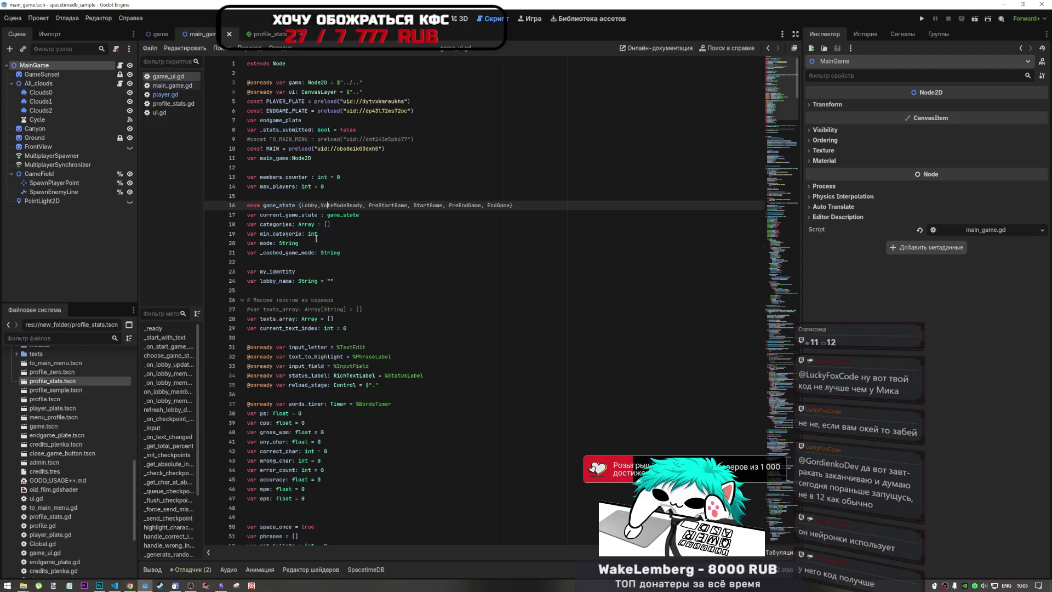
left_click(316, 239)
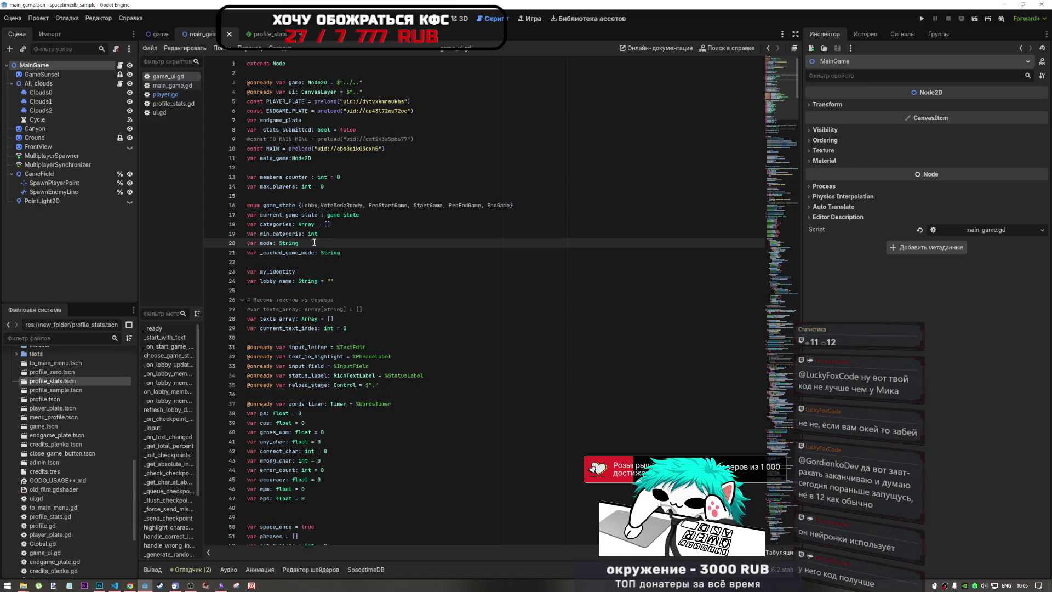
scroll(314, 241, "down", 1)
left_click(286, 253)
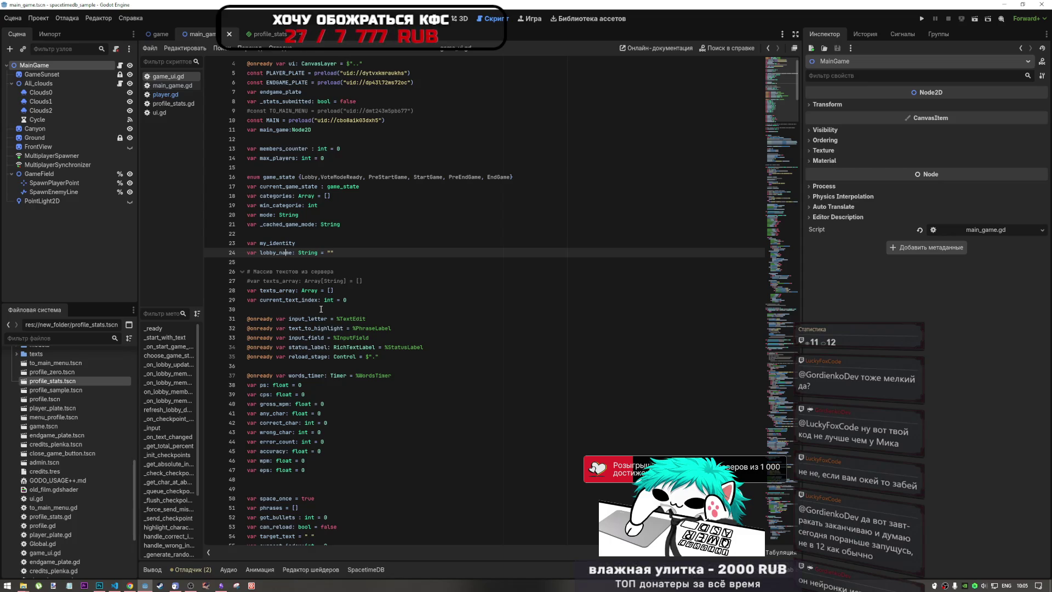
key("End")
key("Down")
key("Down")
key("Down")
key("Up")
key("Up")
key("Up")
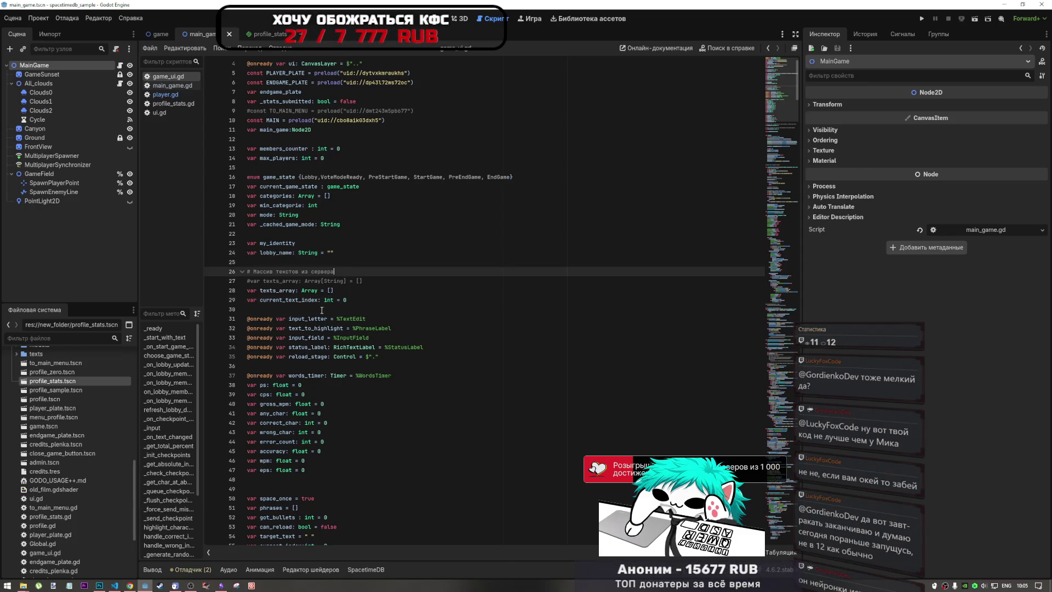
Step: Scroll down to the state match and lobby 'finished' block, then open player.gd
scroll(775, 125, "down", 10)
scroll(775, 124, "down", 1)
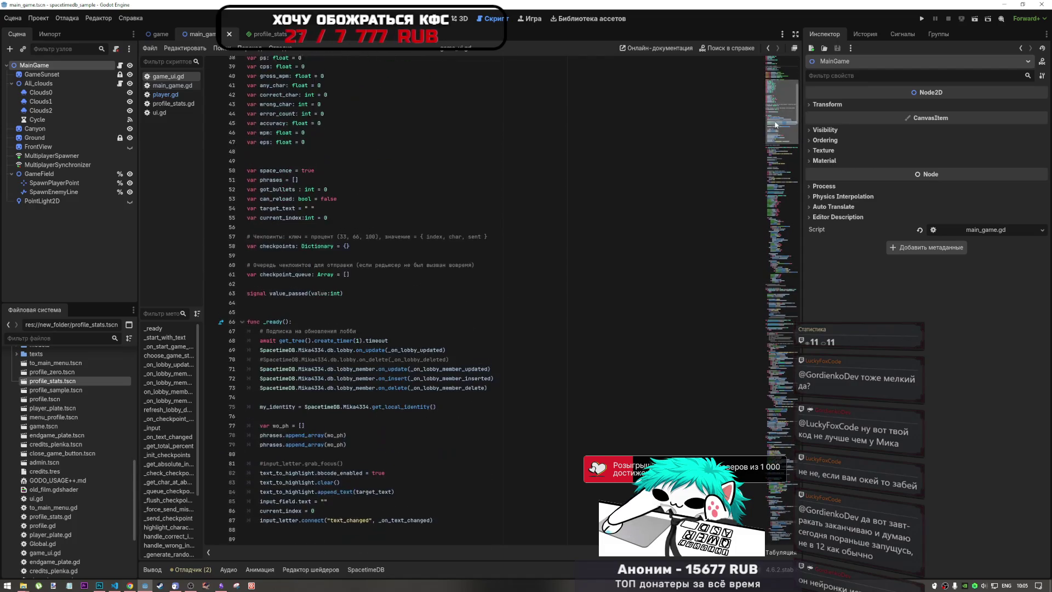
scroll(775, 125, "down", 20)
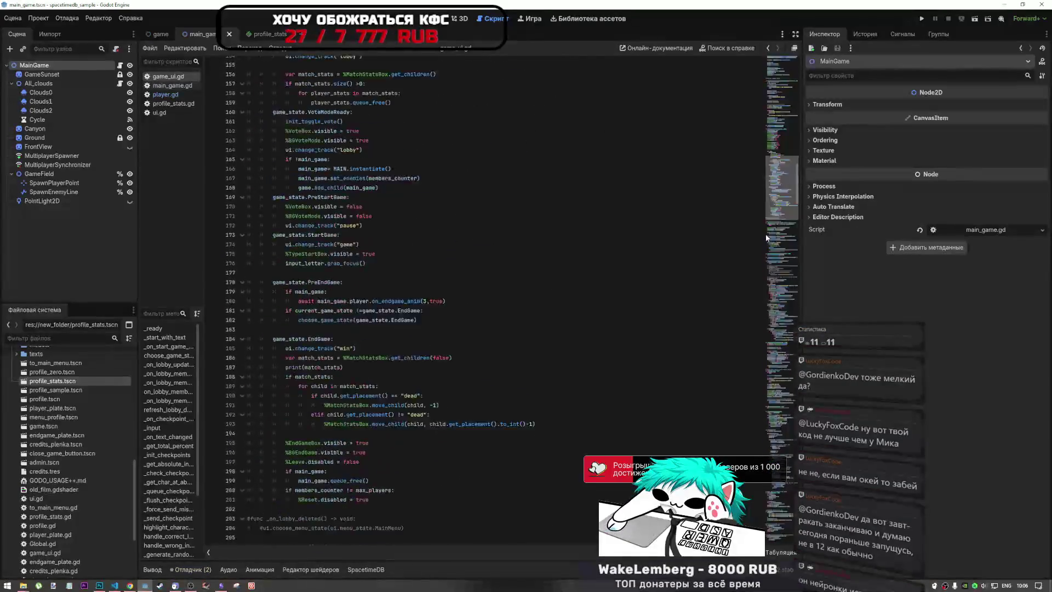
scroll(342, 421, "down", 17)
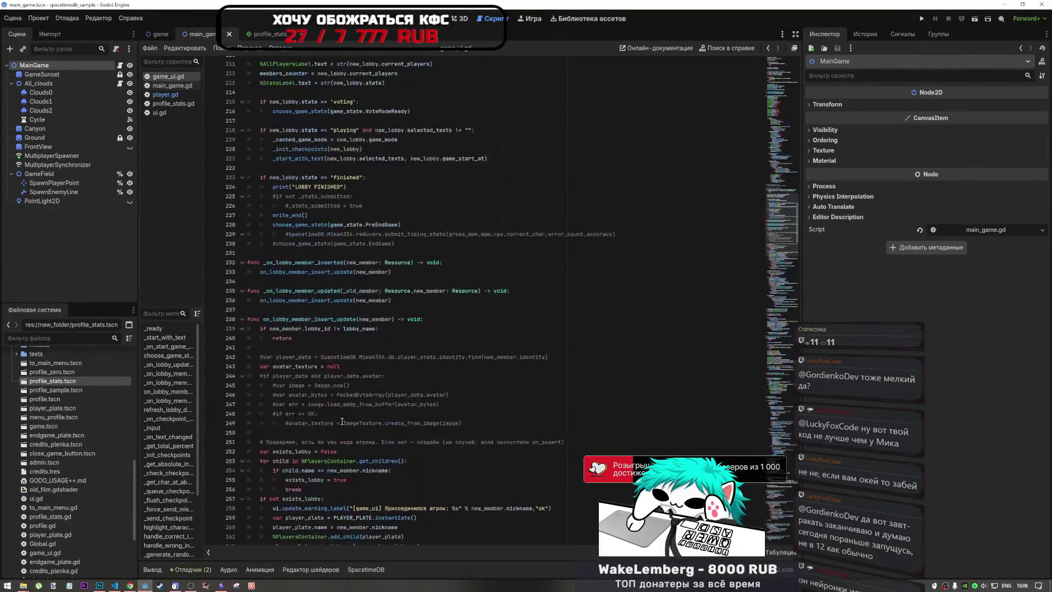
scroll(342, 421, "up", 1)
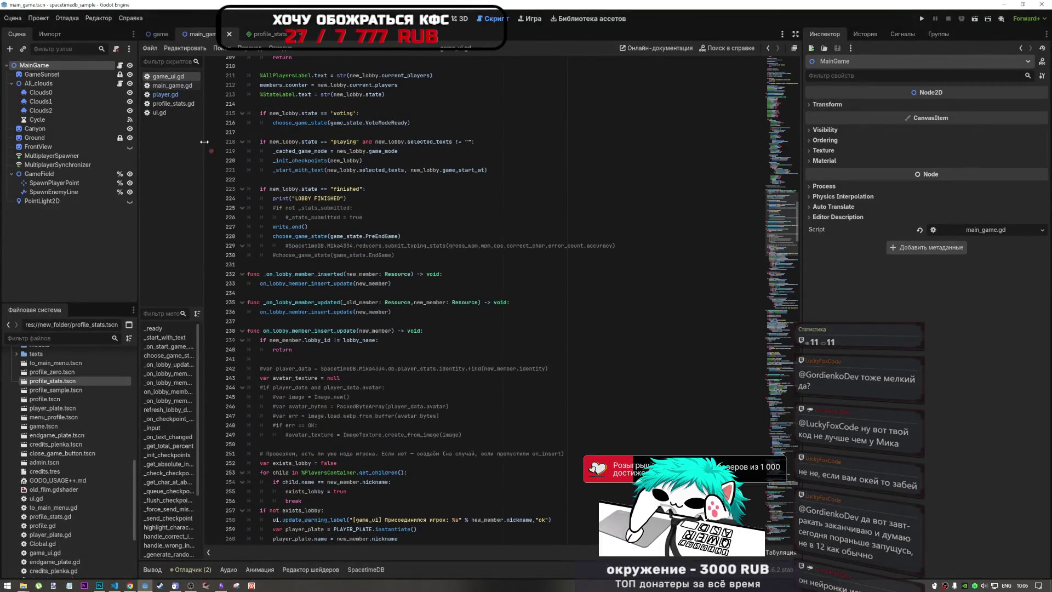
left_click(165, 94)
Step: Read through player.gd's frame-change check, 'anim finished' print and play dead line, then bring up the Current Tasks notes
left_click(370, 234)
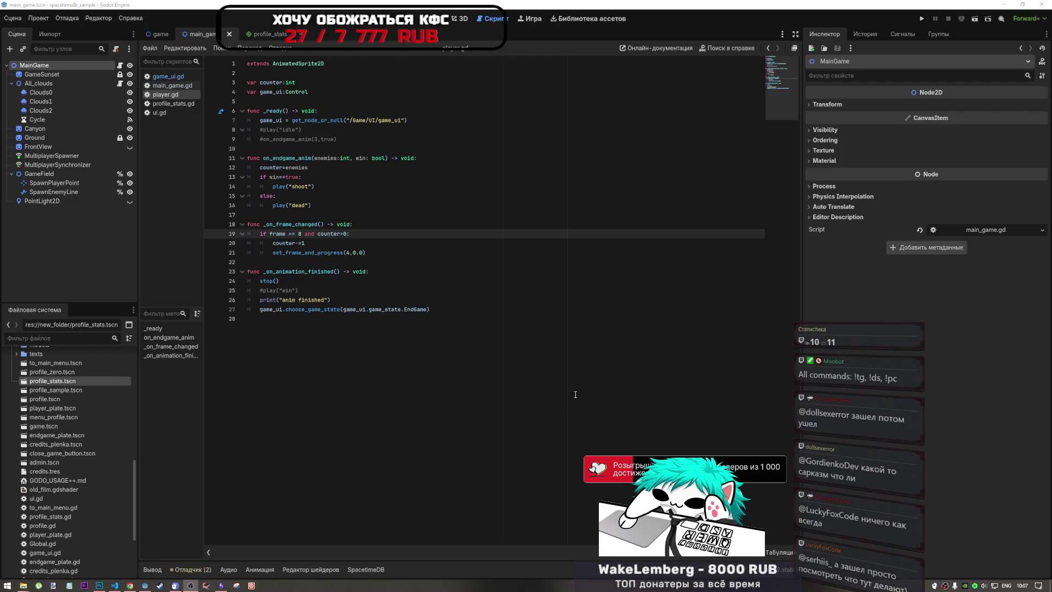
left_click(514, 328)
left_click(378, 290)
left_click(364, 300)
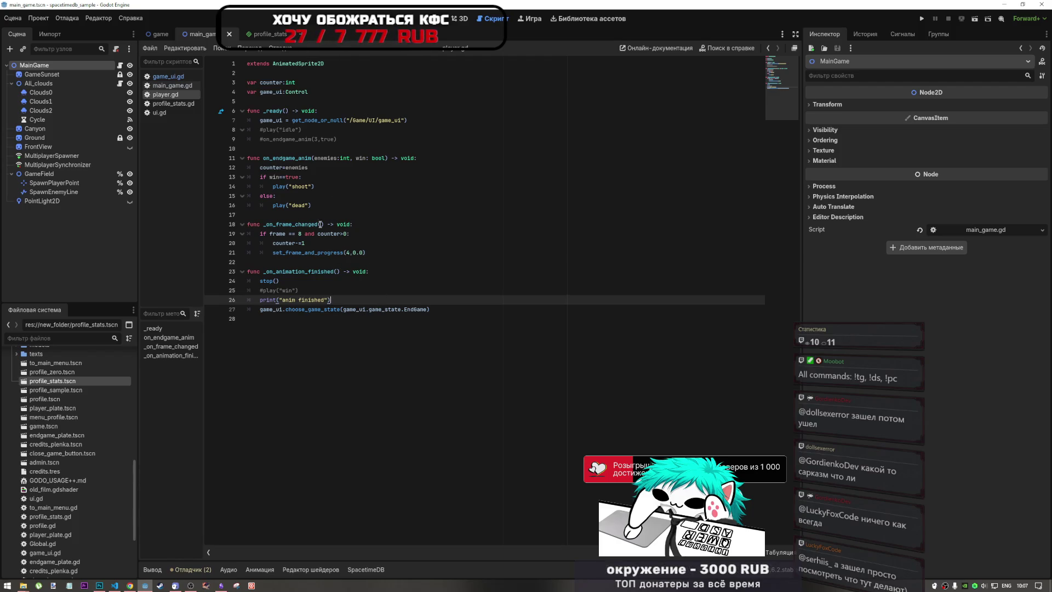
left_click(313, 205)
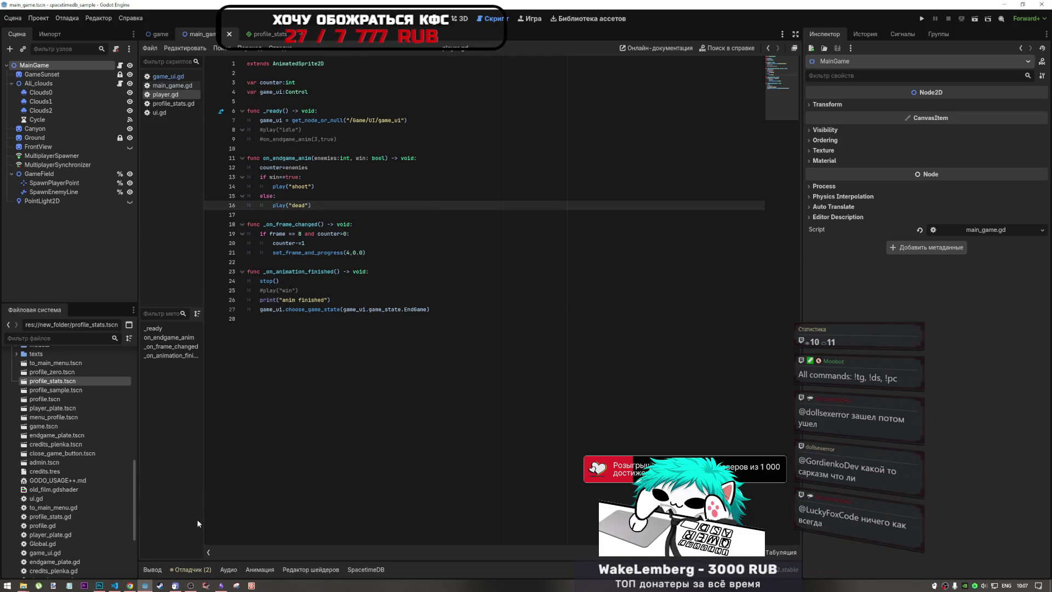
left_click(221, 585)
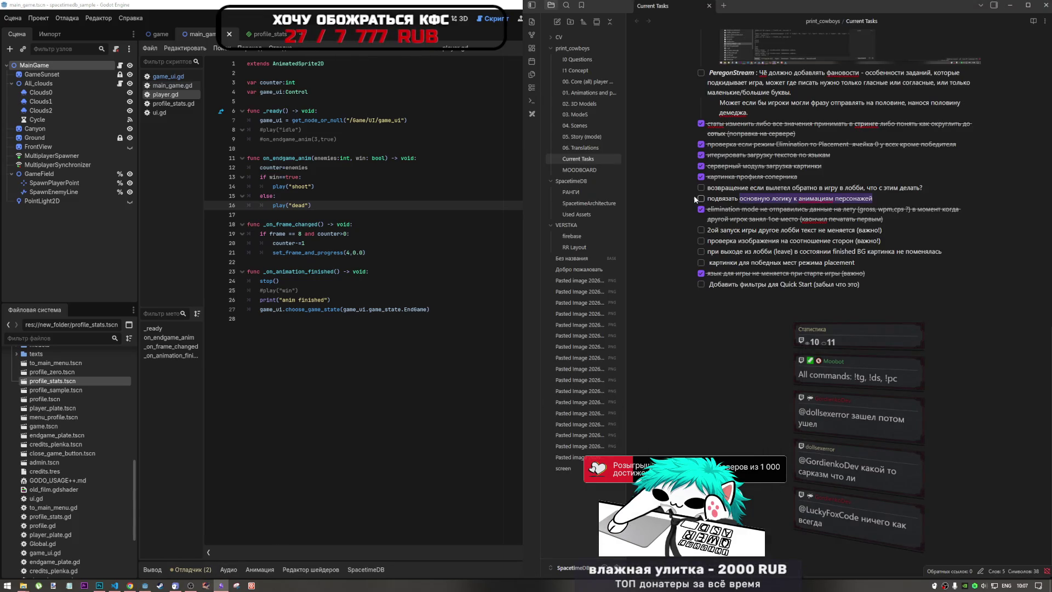
Step: Read the Current Tasks note in Obsidian, then bring the Godot editor back to the front
left_click(883, 199)
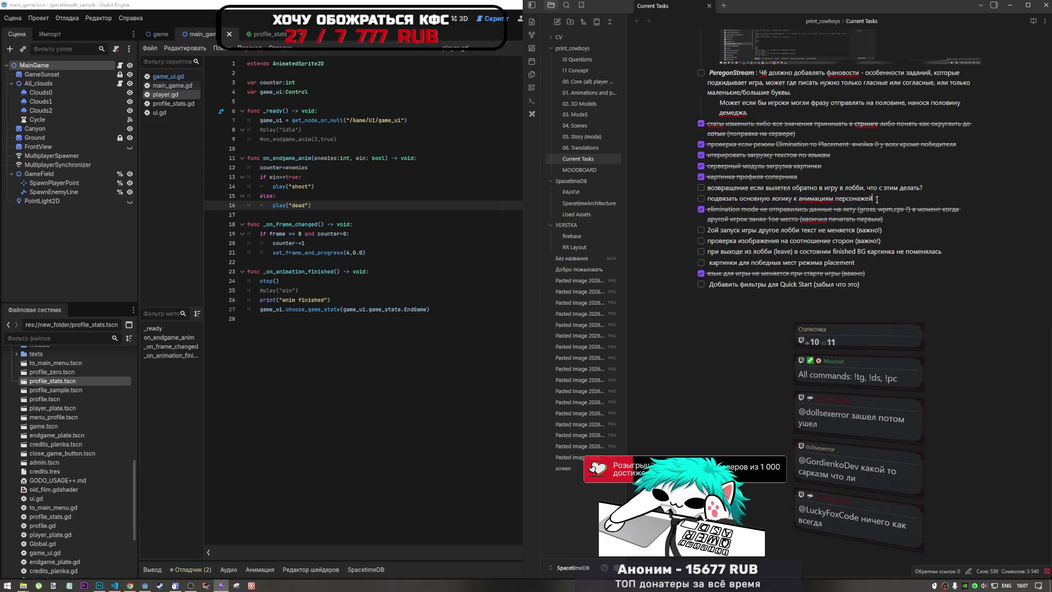
left_click(332, 206)
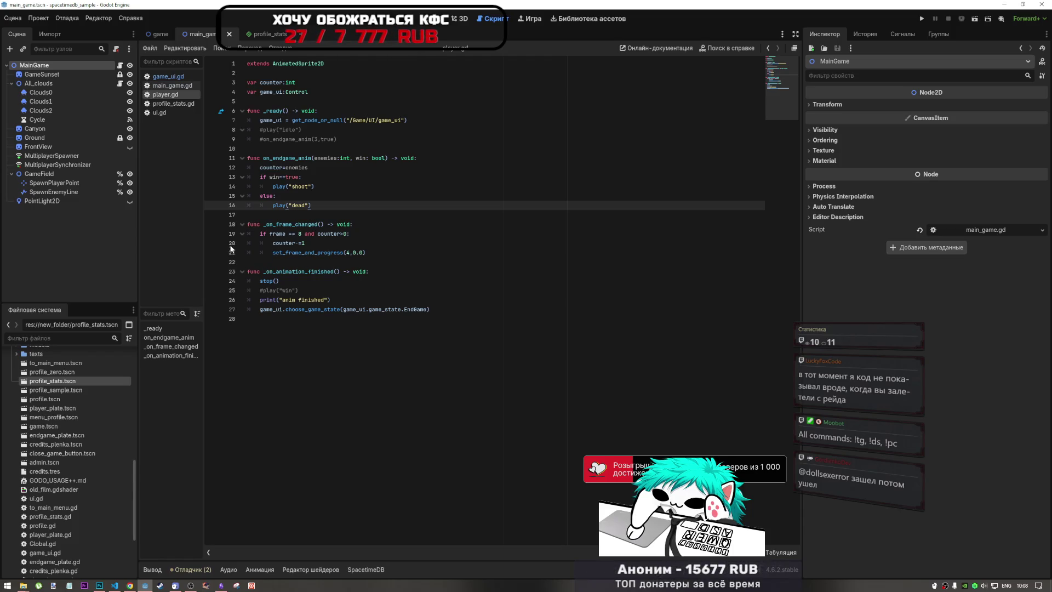
Step: Select the win/lose animation branch on lines 13–16 of player.gd
key("Up")
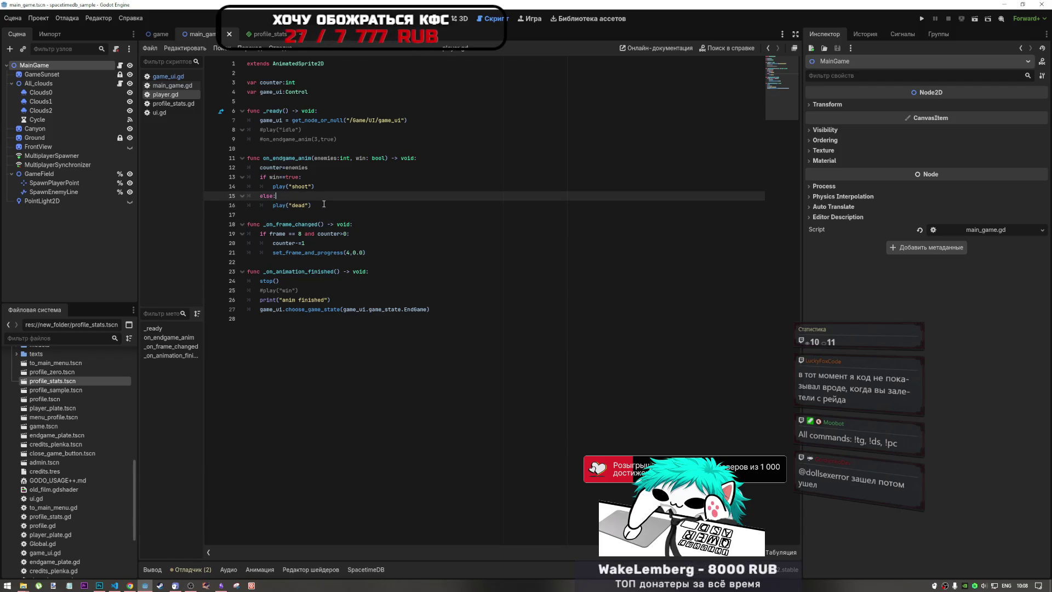
left_click_drag(324, 203, 259, 176)
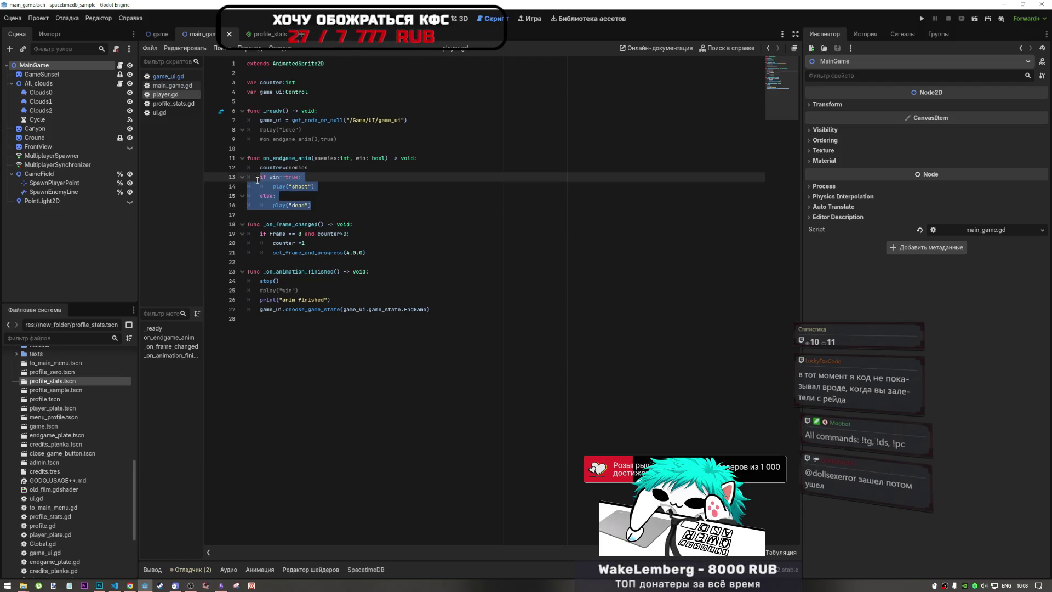
left_click(221, 586)
left_click(453, 317)
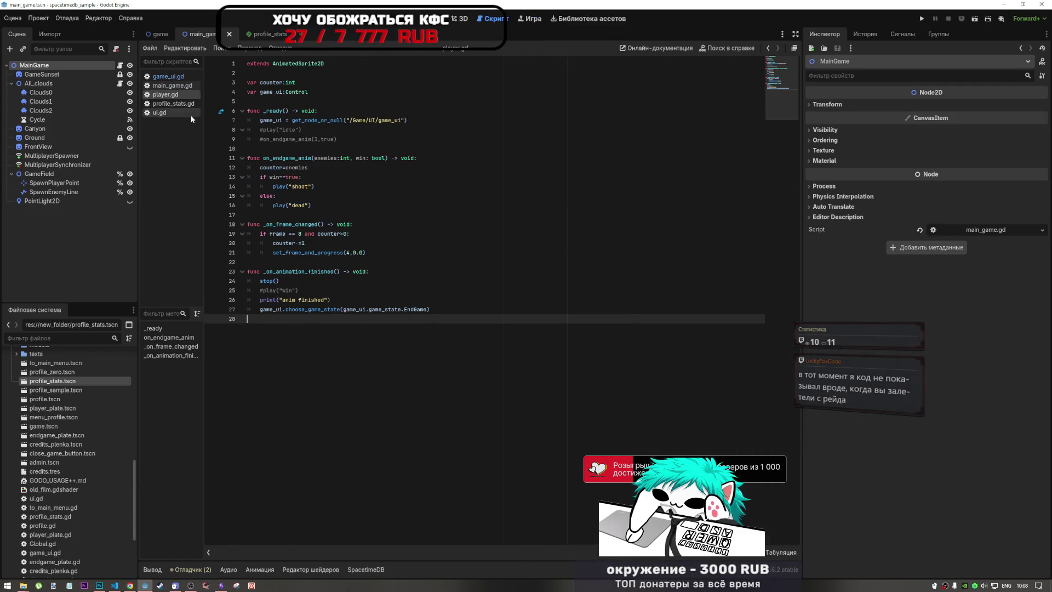
Step: Recheck game_ui.gd's lobby handling around lines 234–240, then open main_game.gd from the MainGame node
left_click(182, 88)
left_click(173, 76)
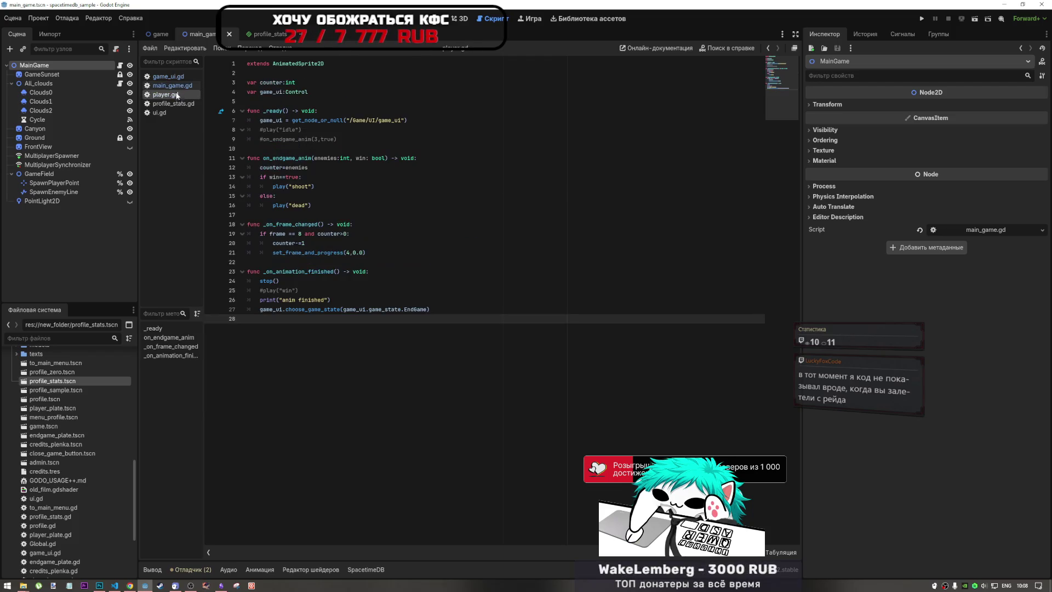
left_click(353, 297)
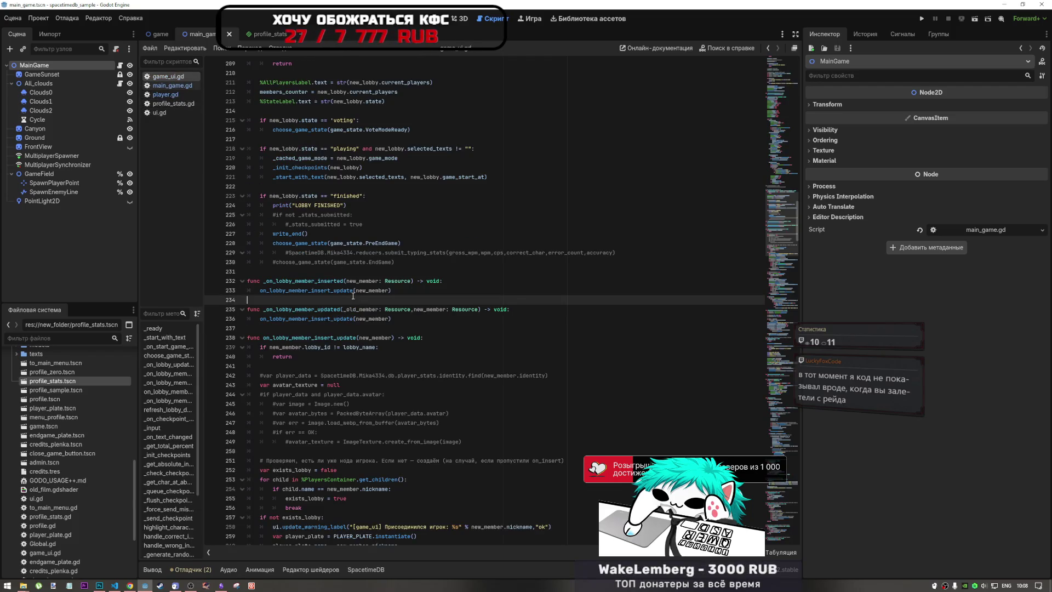
left_click(309, 356)
scroll(290, 418, "down", 3)
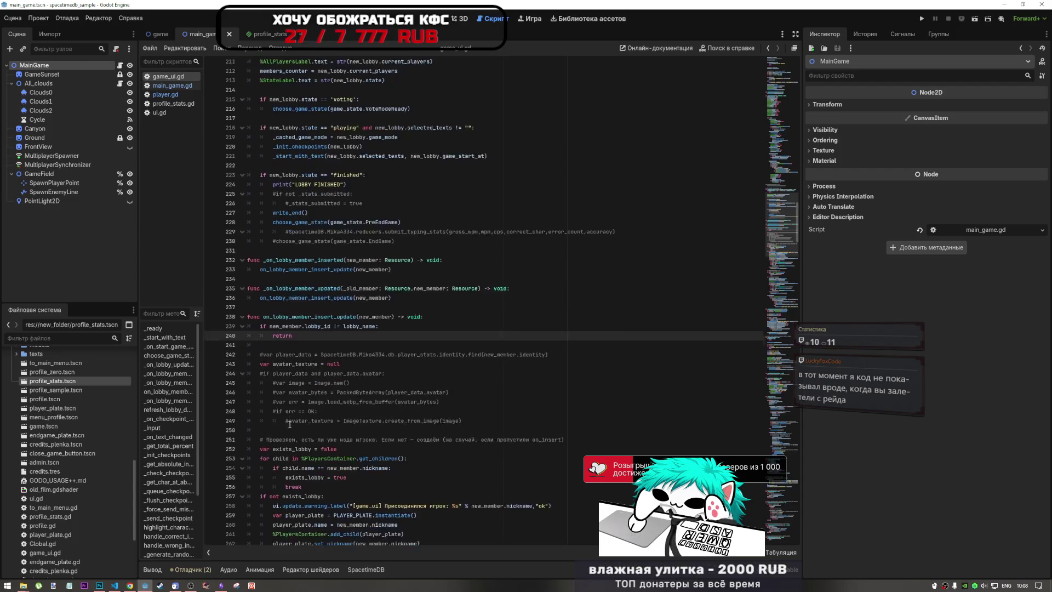
scroll(290, 417, "down", 5)
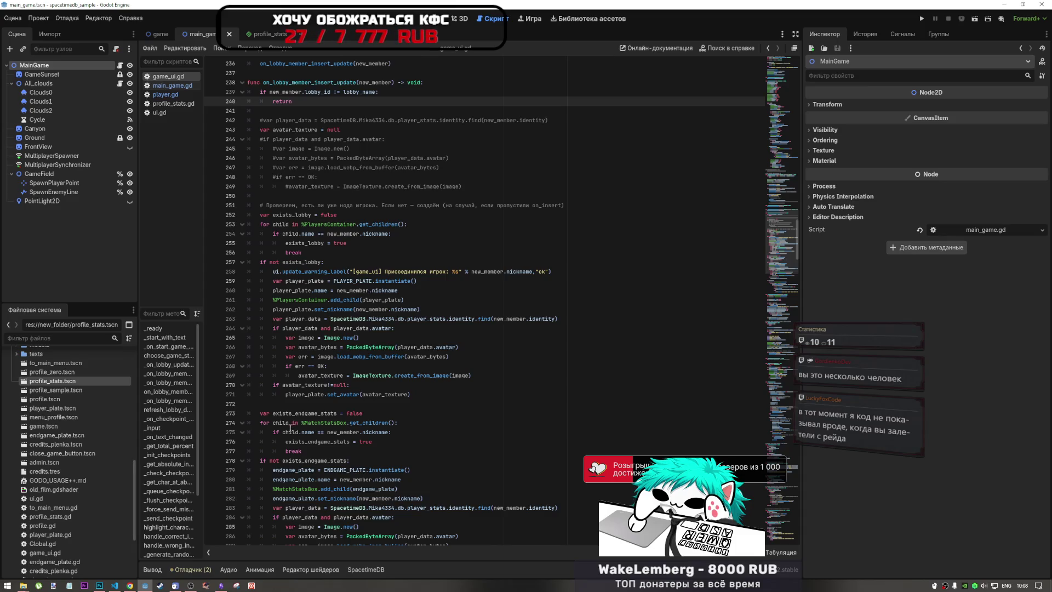
scroll(294, 426, "down", 2)
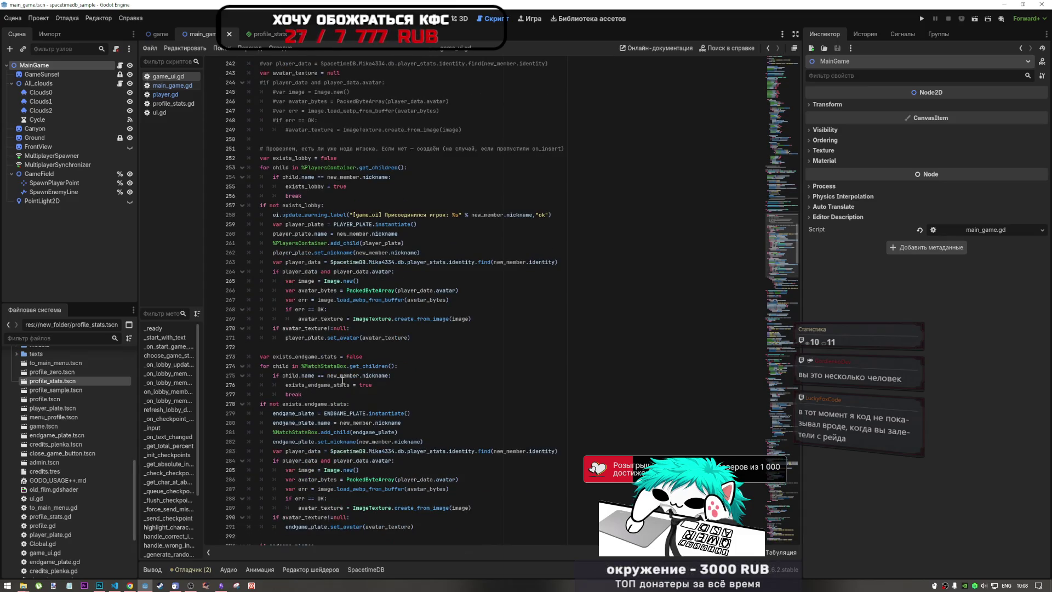
scroll(458, 412, "up", 7)
scroll(459, 413, "up", 20)
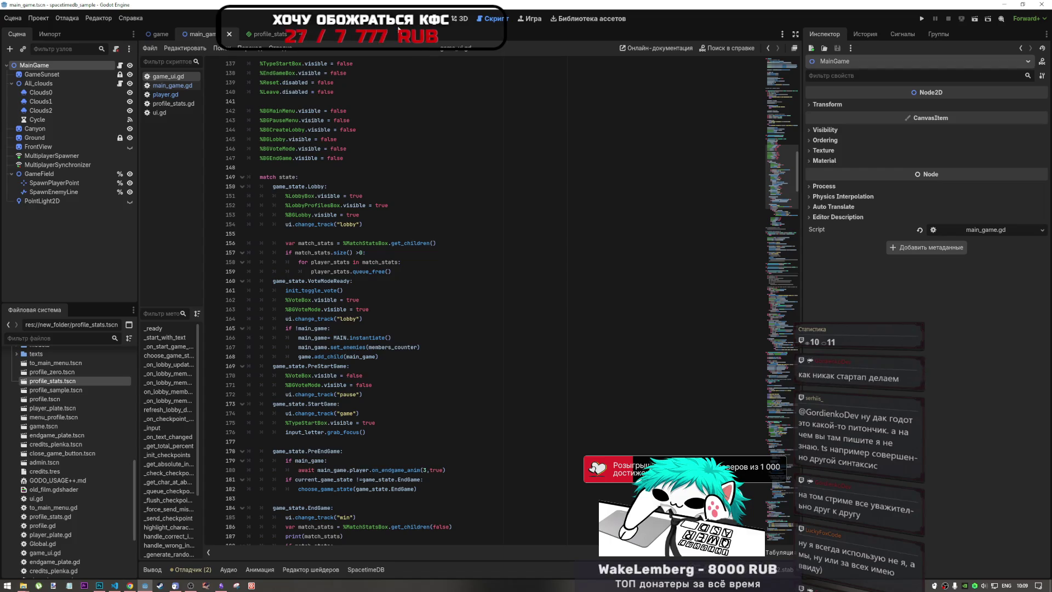
left_click(121, 65)
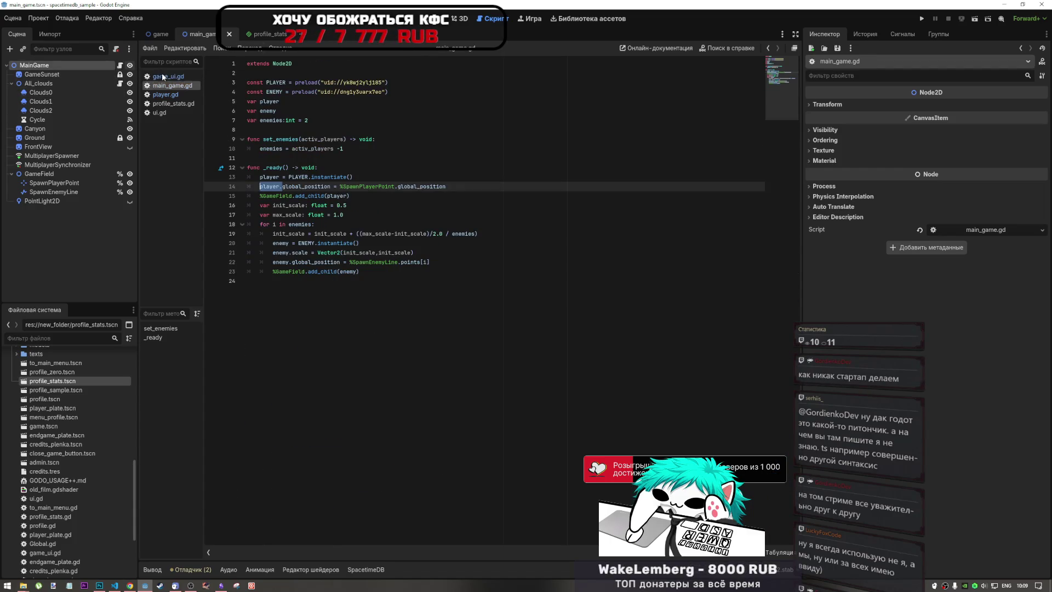
left_click(343, 205)
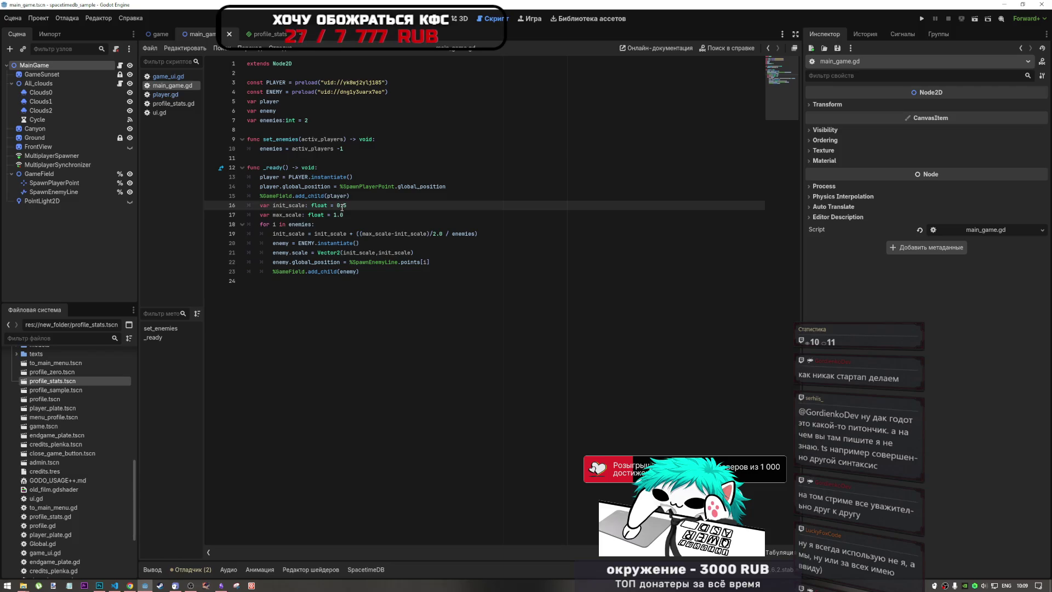
left_click_drag(350, 195, 304, 195)
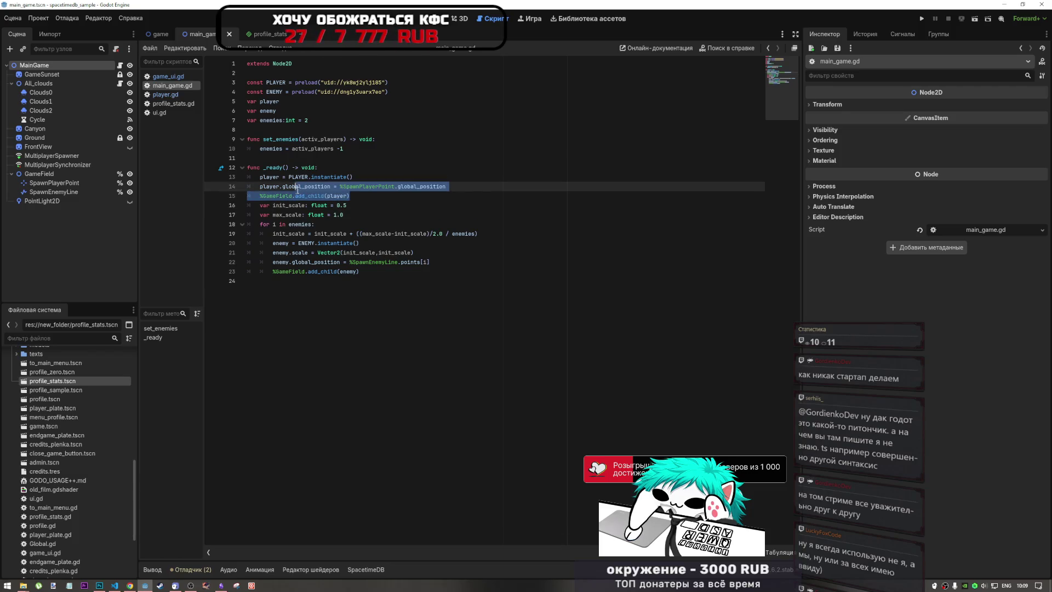
left_click(438, 18)
left_click(496, 20)
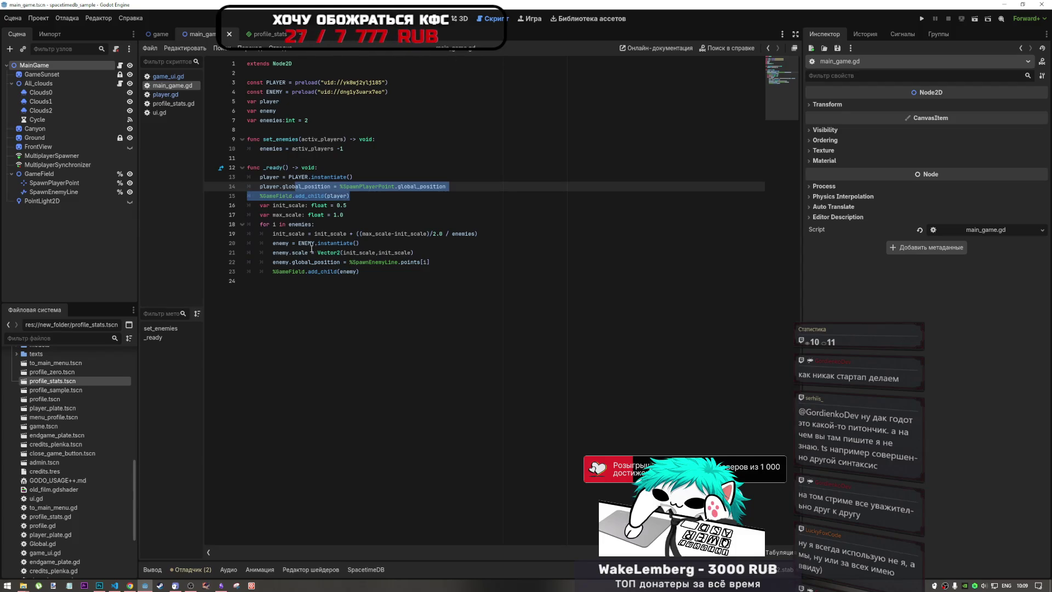
left_click_drag(346, 253, 375, 262)
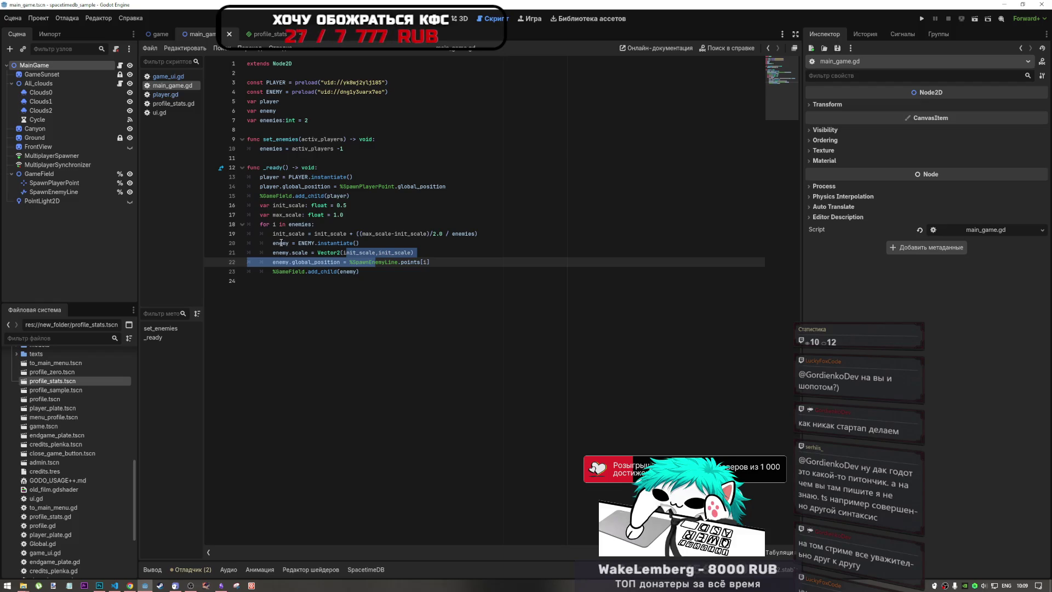
mouse_move(281, 242)
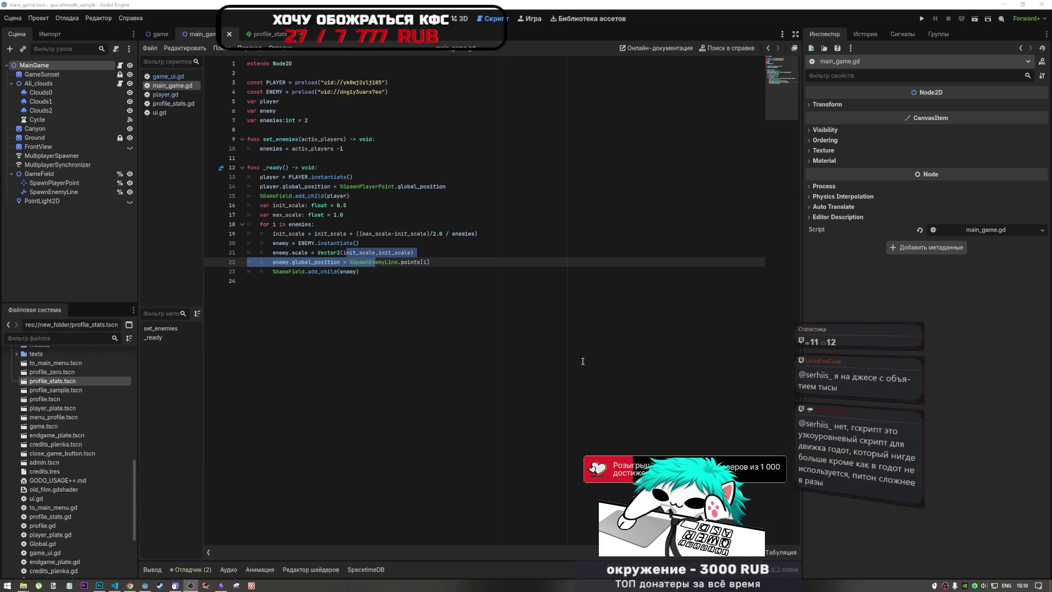
Step: Review the _ready function in main_game.gd by selecting its name and moving to its line
left_click(548, 360)
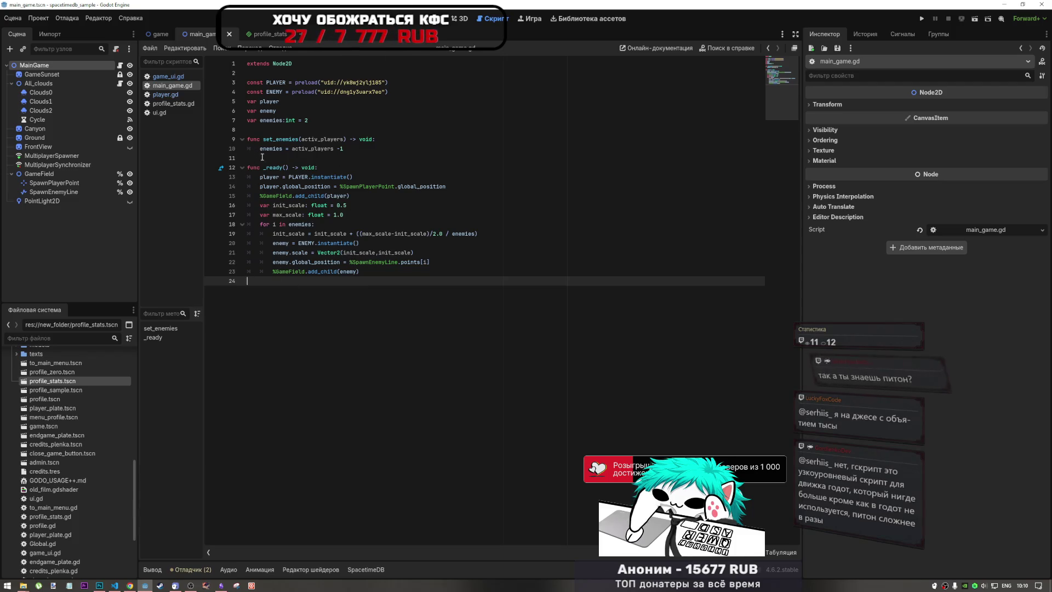
left_click_drag(263, 168, 283, 168)
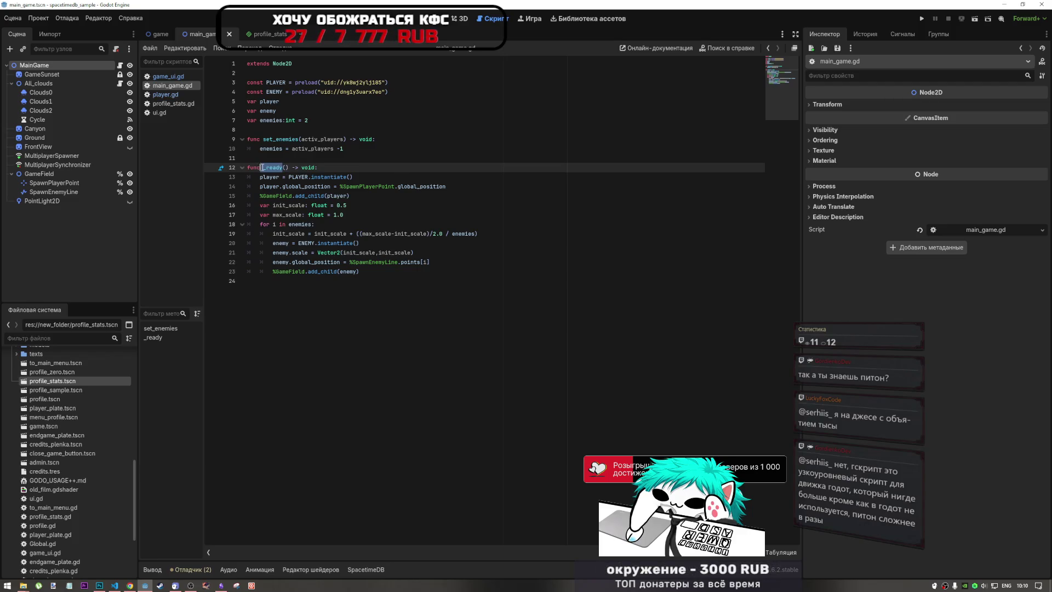
left_click(280, 168)
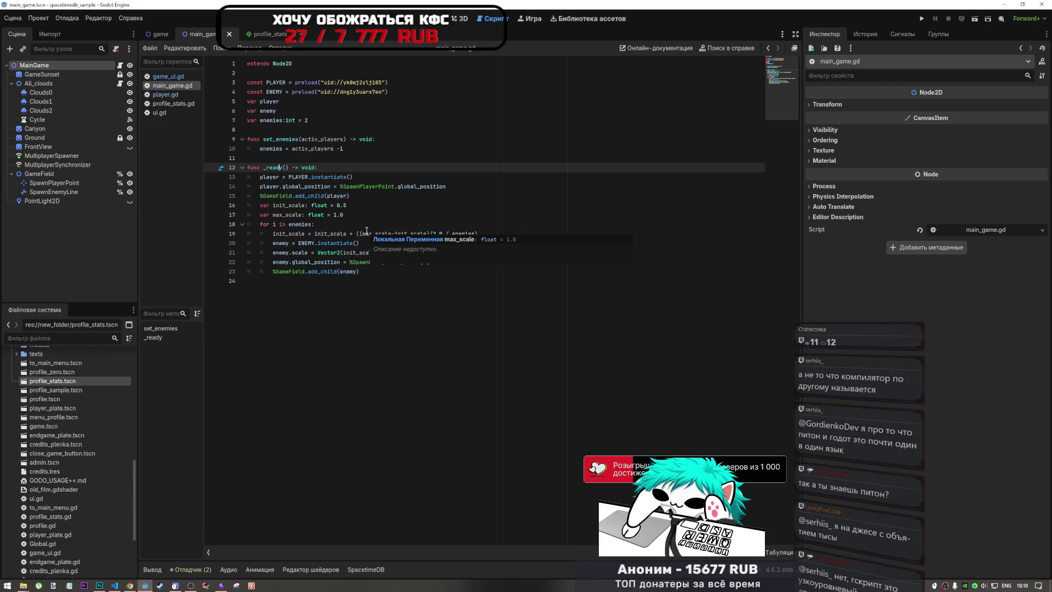
left_click(333, 159)
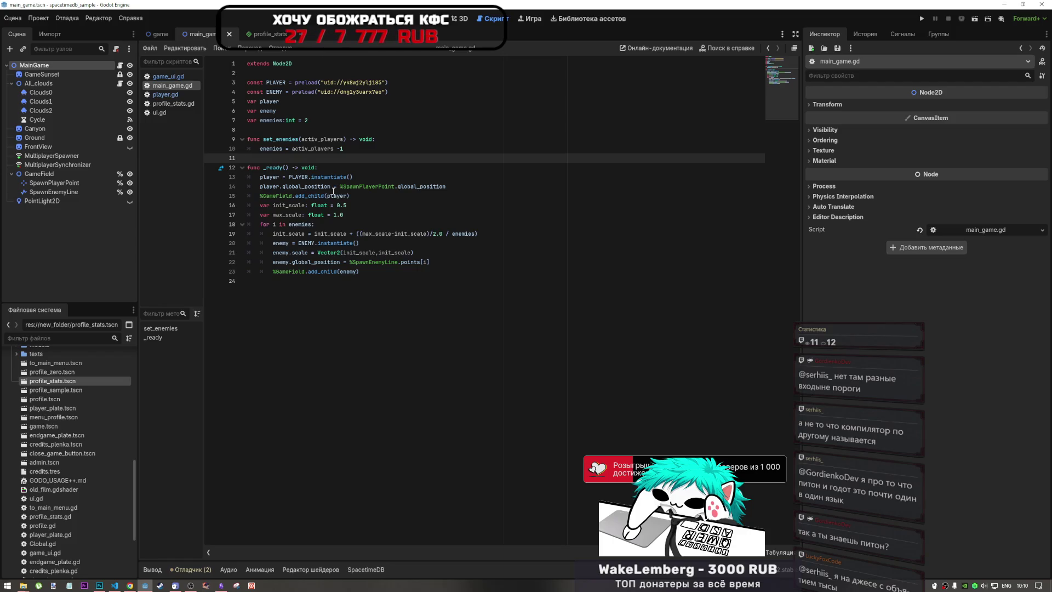
key("Down")
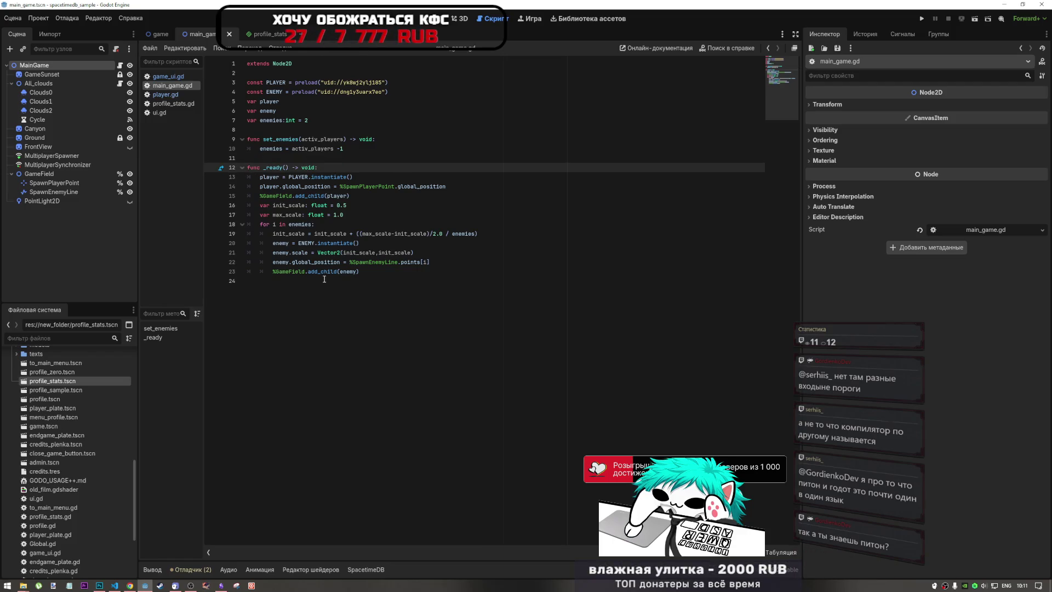
Step: Indent the empty last line of main_game.gd and save the script with Ctrl+S
mouse_move(324, 274)
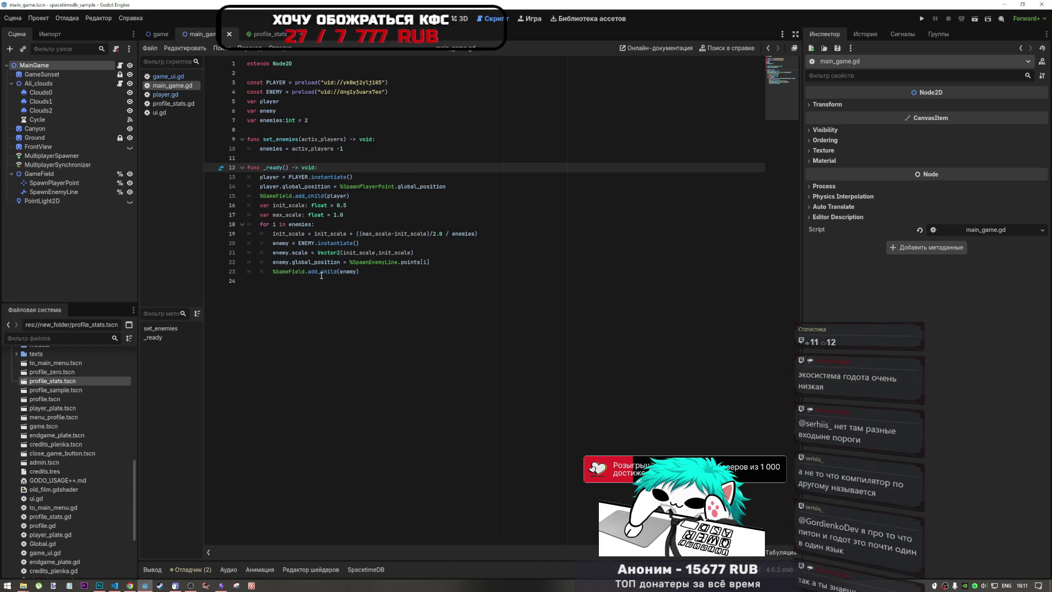
left_click(313, 280)
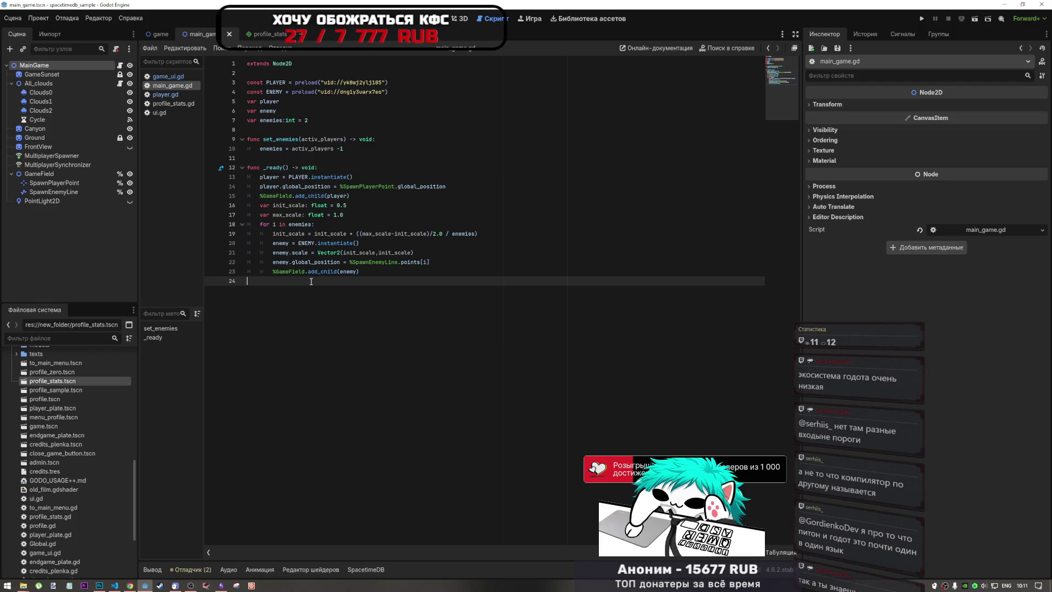
key("Tab")
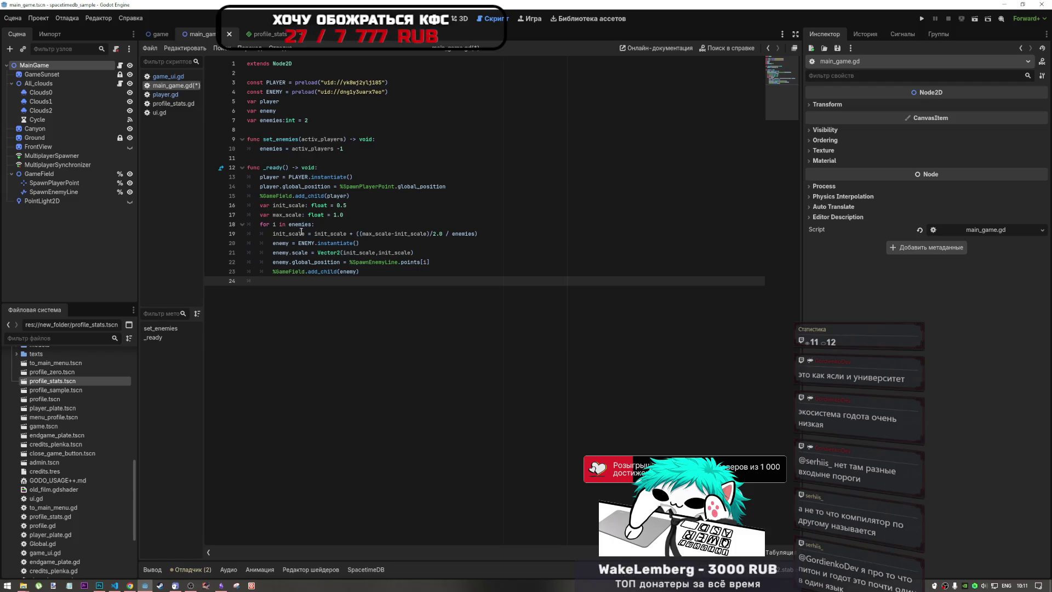
left_click(308, 224)
left_click(294, 274)
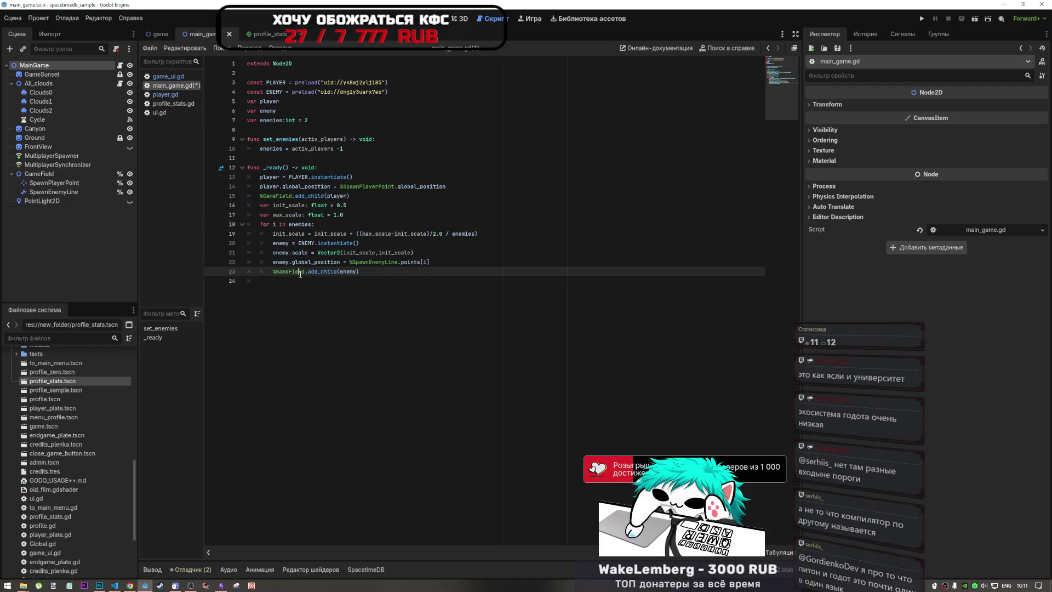
key("Down")
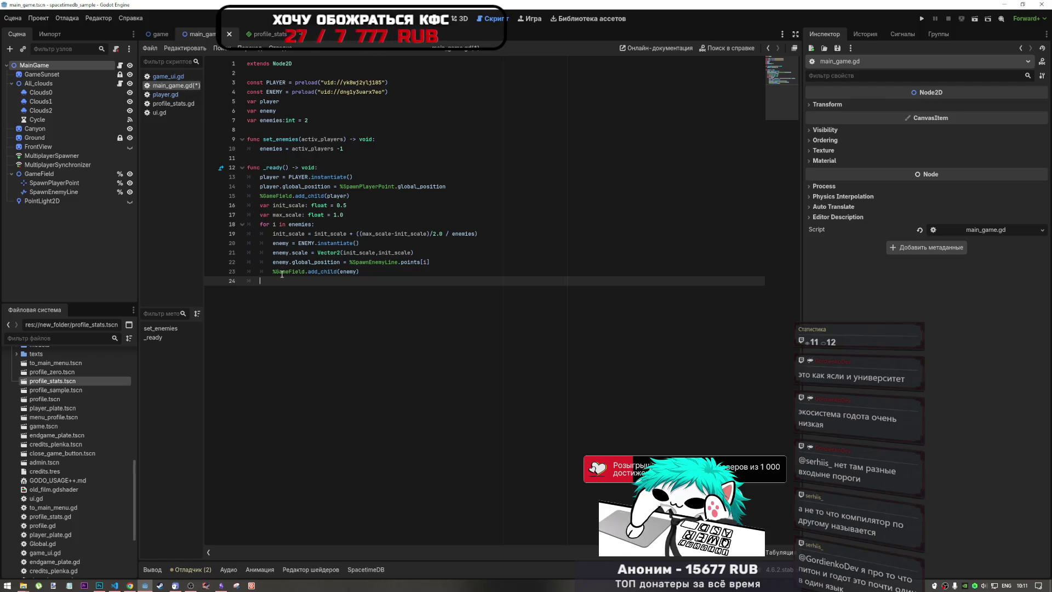
key("ctrl+s")
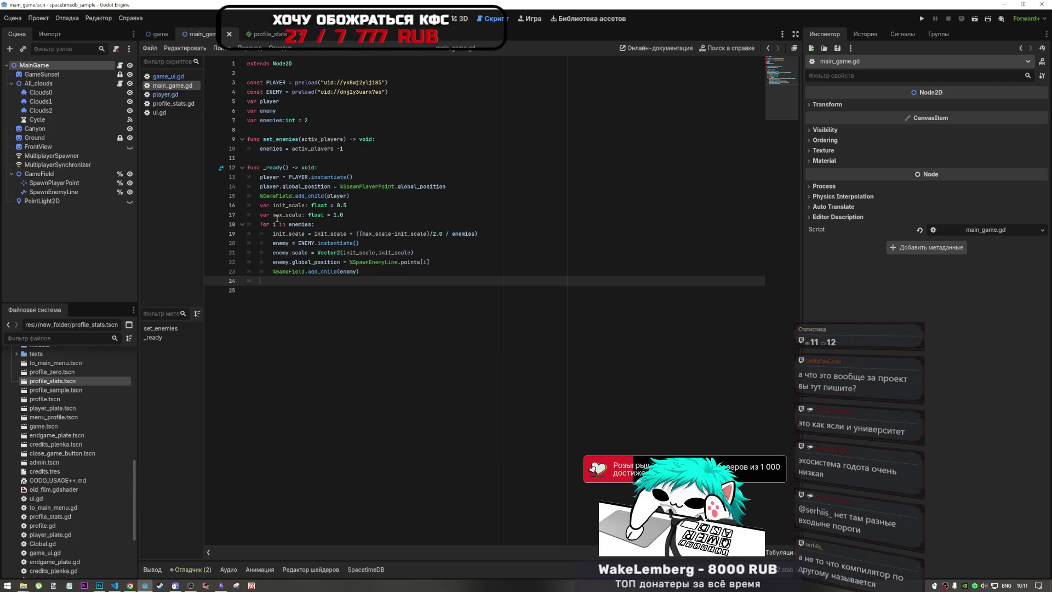
mouse_move(290, 240)
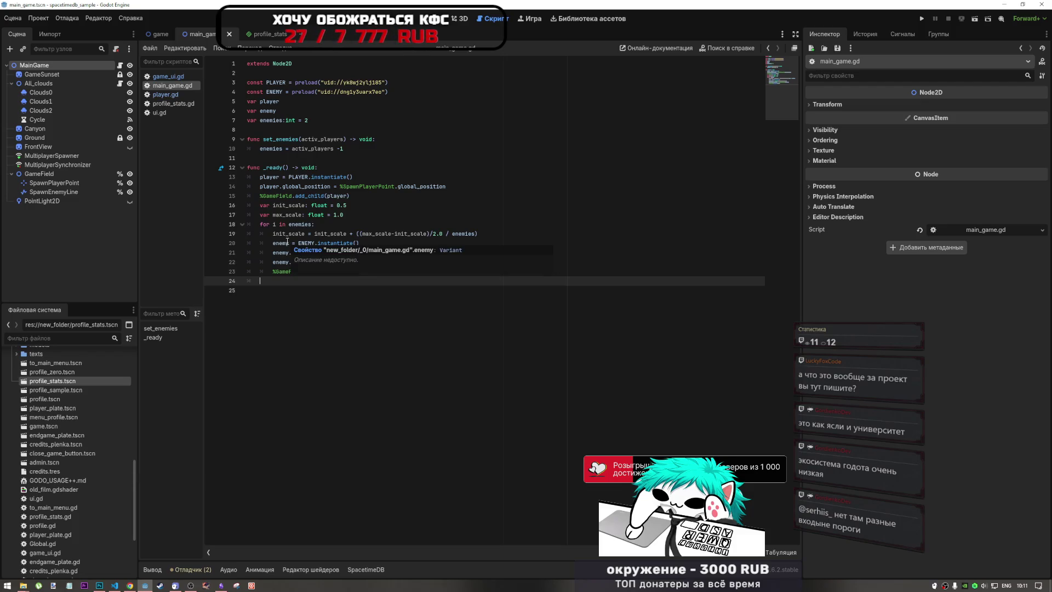
Step: Turn on 'Enable Multiple Instances' under Debug > Run Instances, then run the current game scene
left_click(157, 36)
left_click(444, 24)
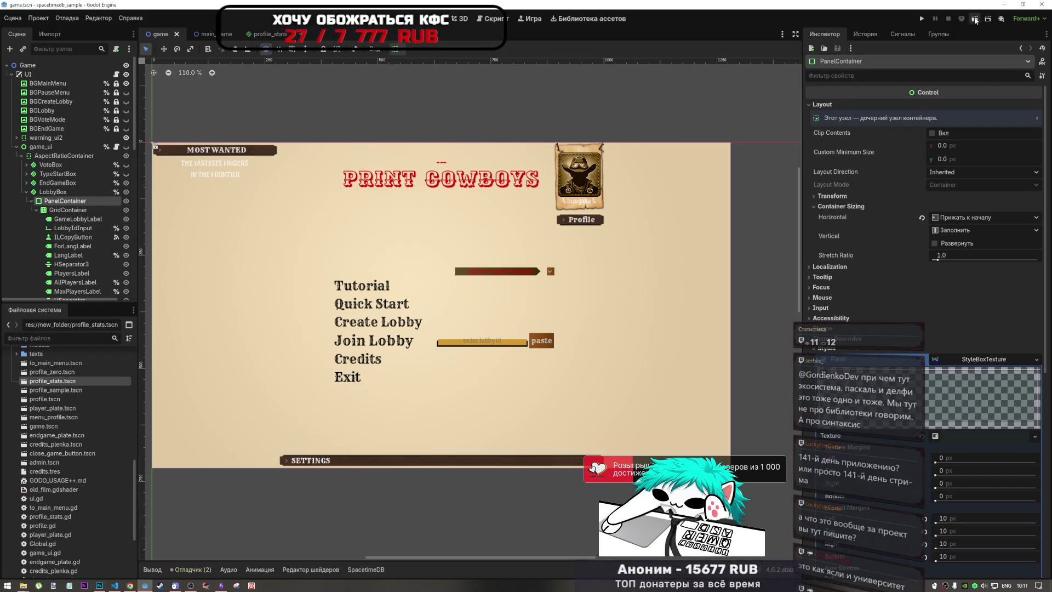
left_click(105, 19)
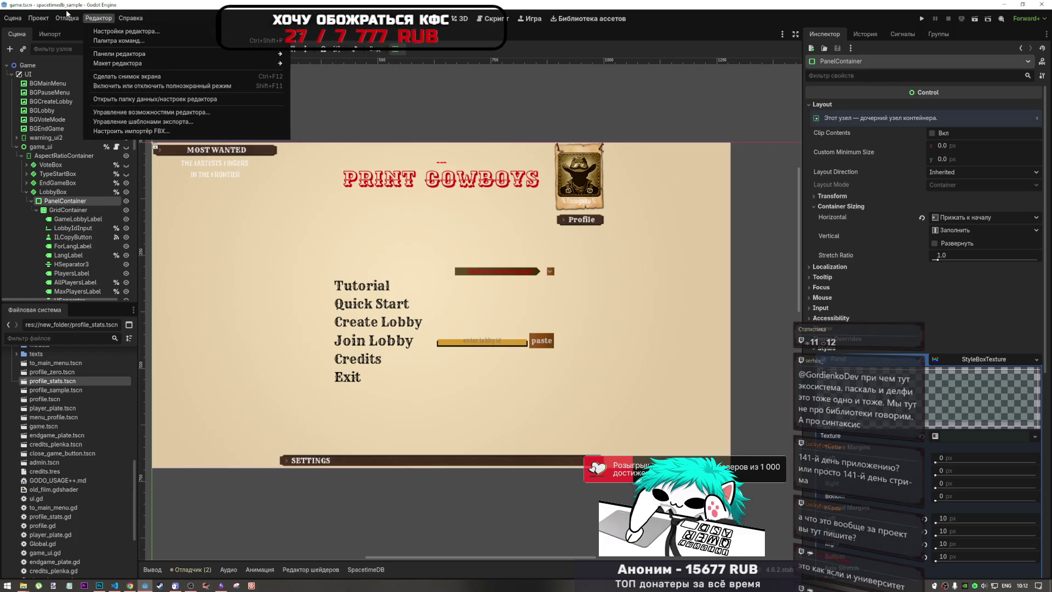
left_click(103, 145)
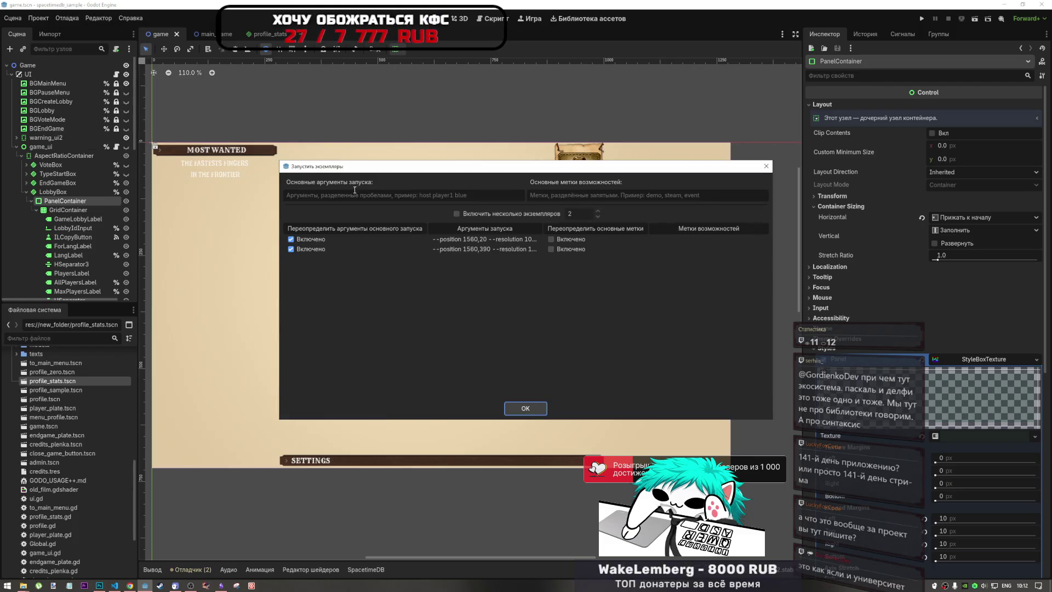
left_click(490, 214)
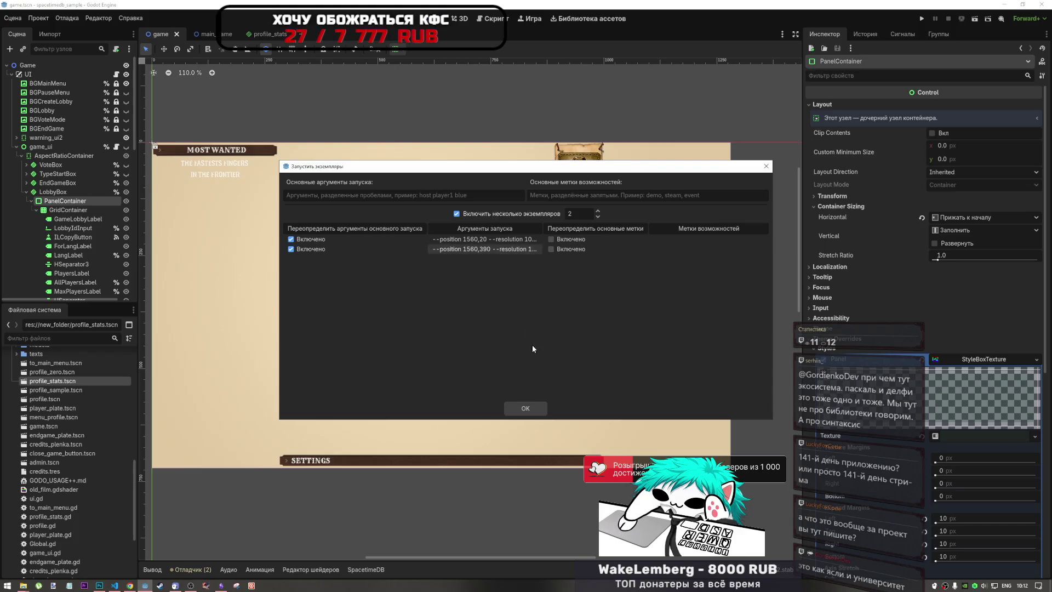
left_click(537, 408)
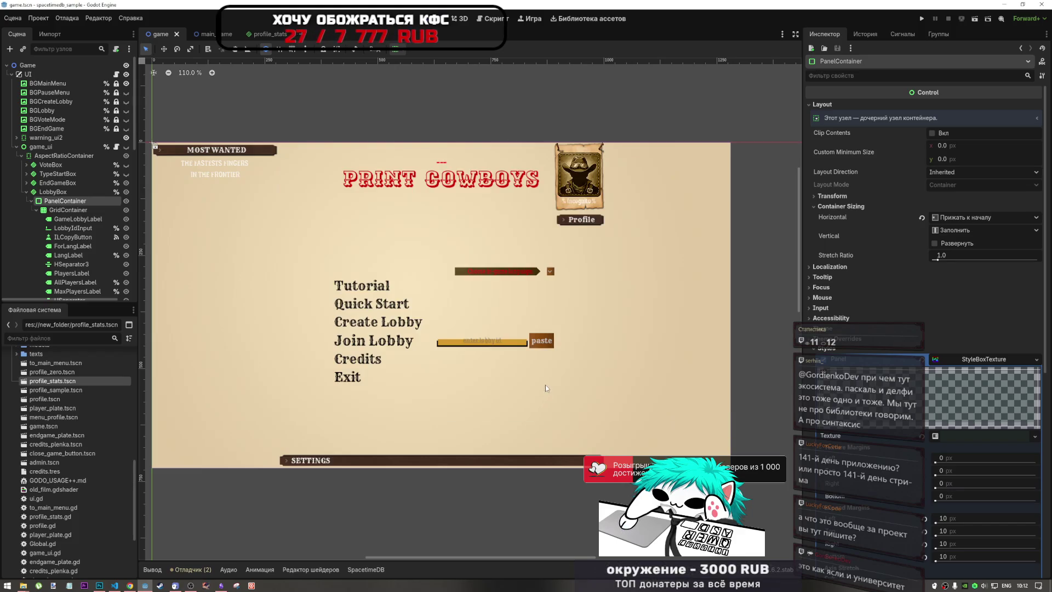
left_click(976, 19)
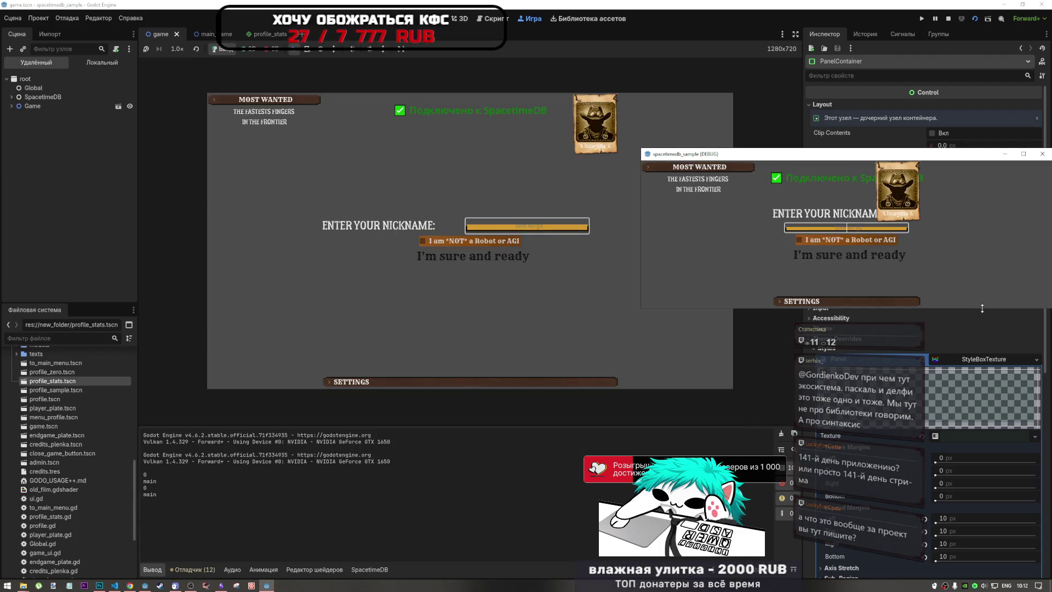
Step: Enlarge the second game window, then enter and confirm a Russian nickname there
left_click_drag(982, 311, 982, 469)
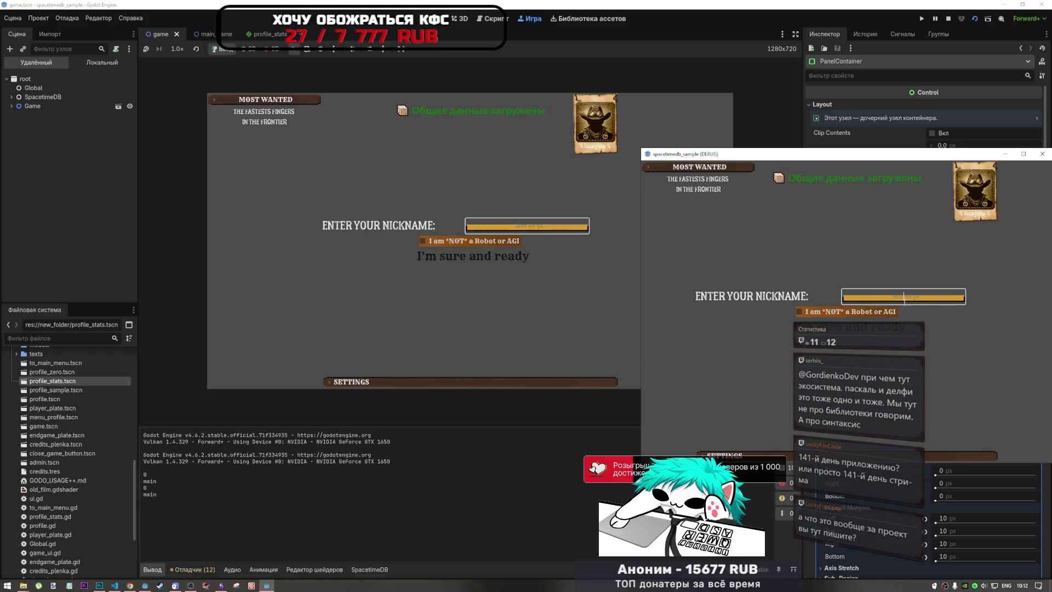
key("alt+shift")
type("ав")
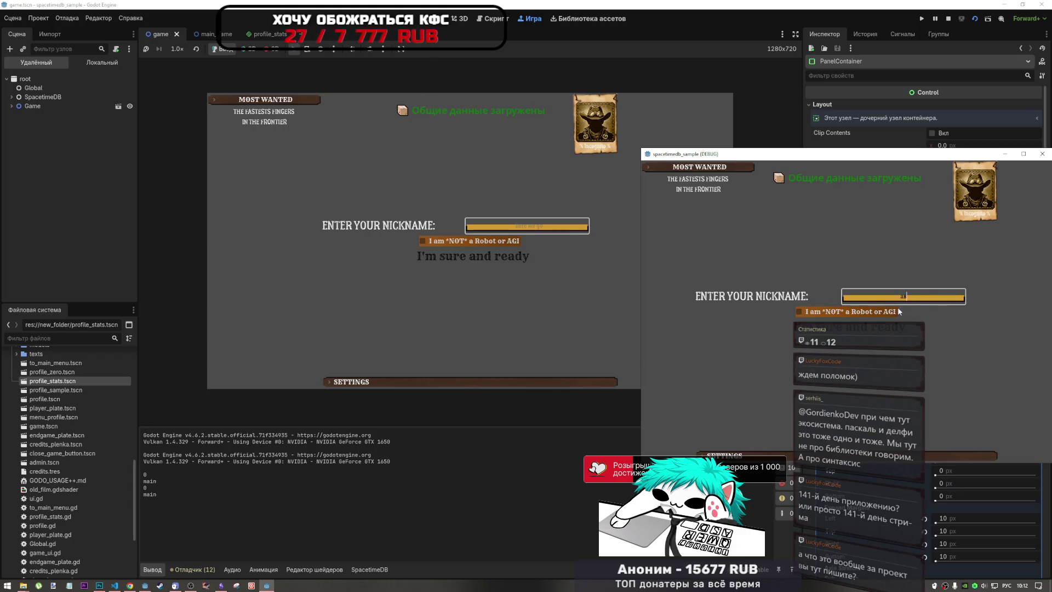
type("ЛакиФ")
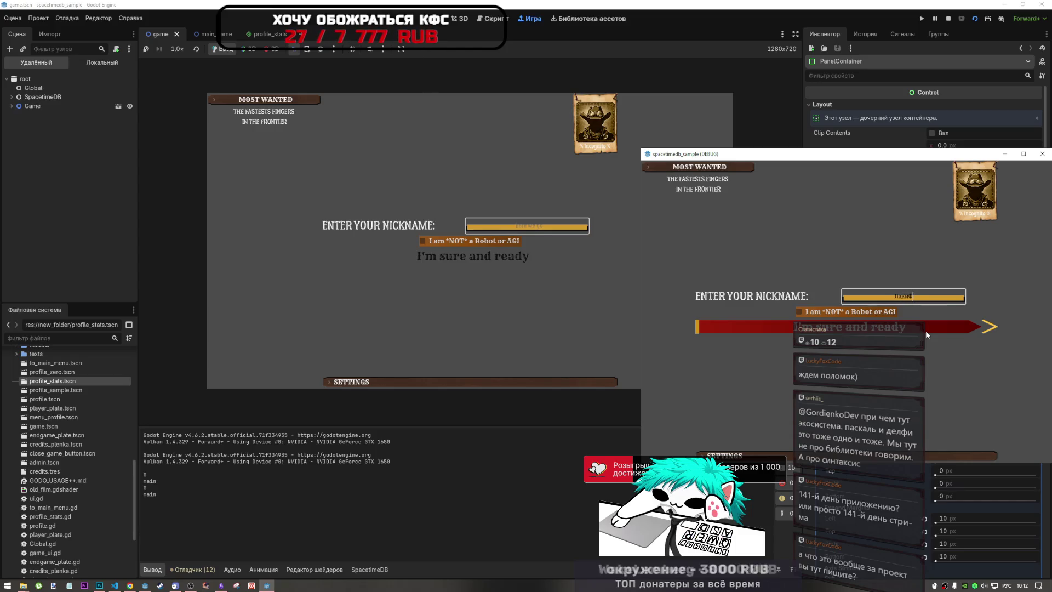
type("кс")
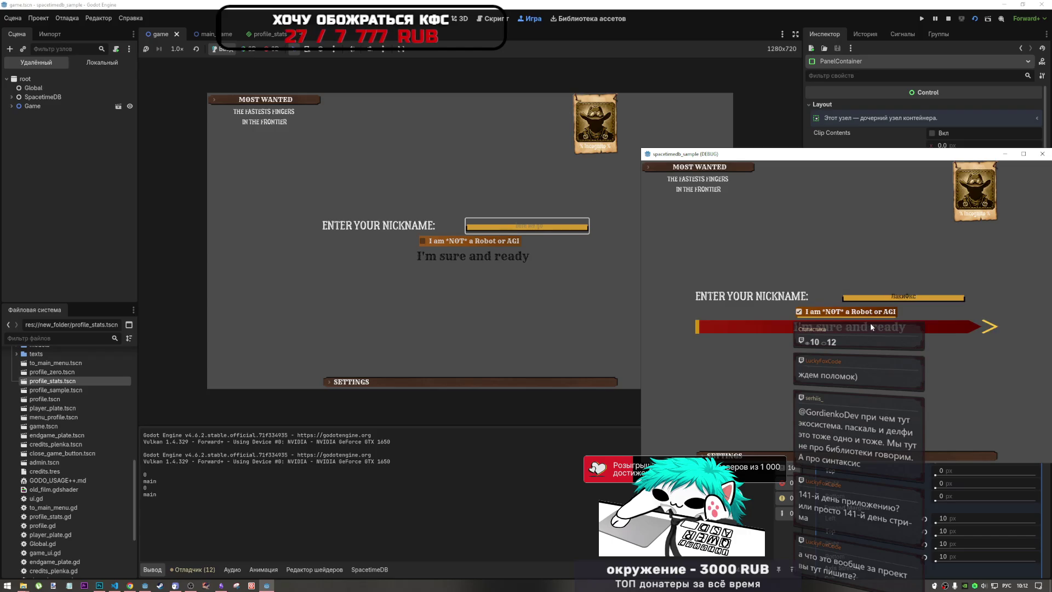
left_click(870, 324)
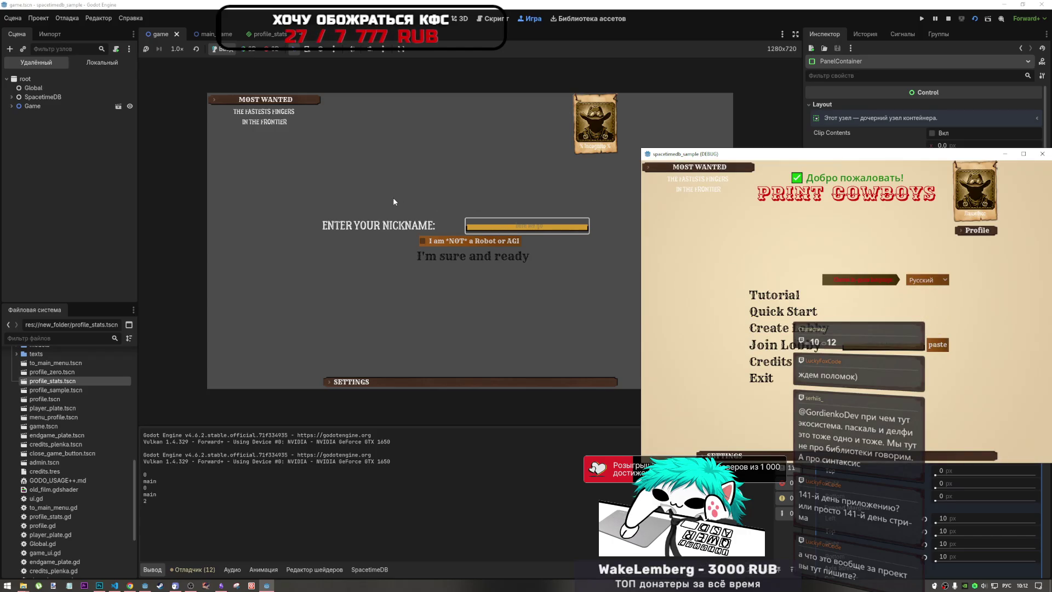
Step: Enter and confirm a nickname in the first, embedded game instance
left_click(571, 256)
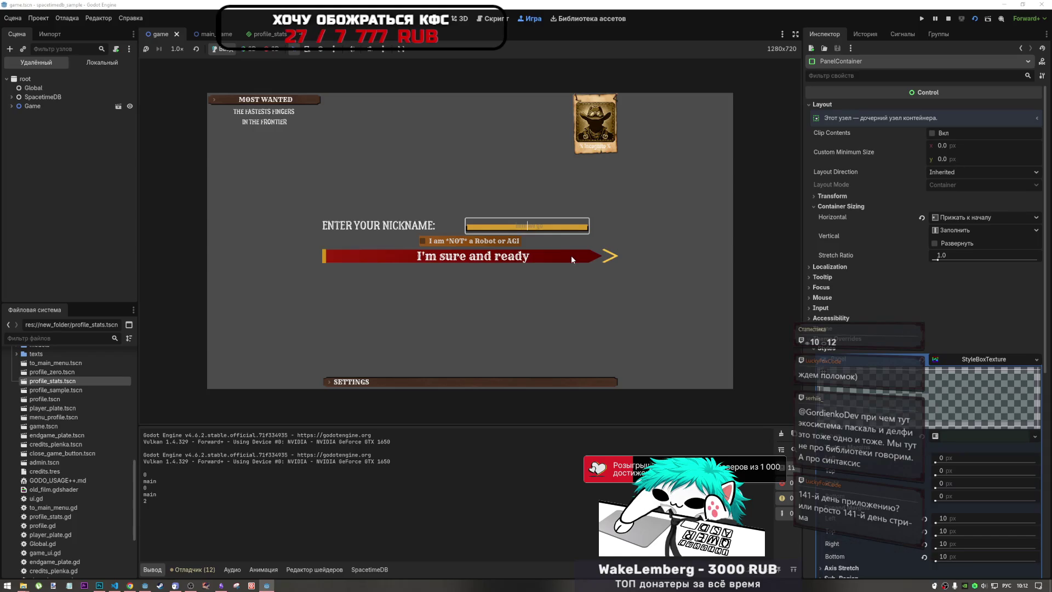
type("Лаки")
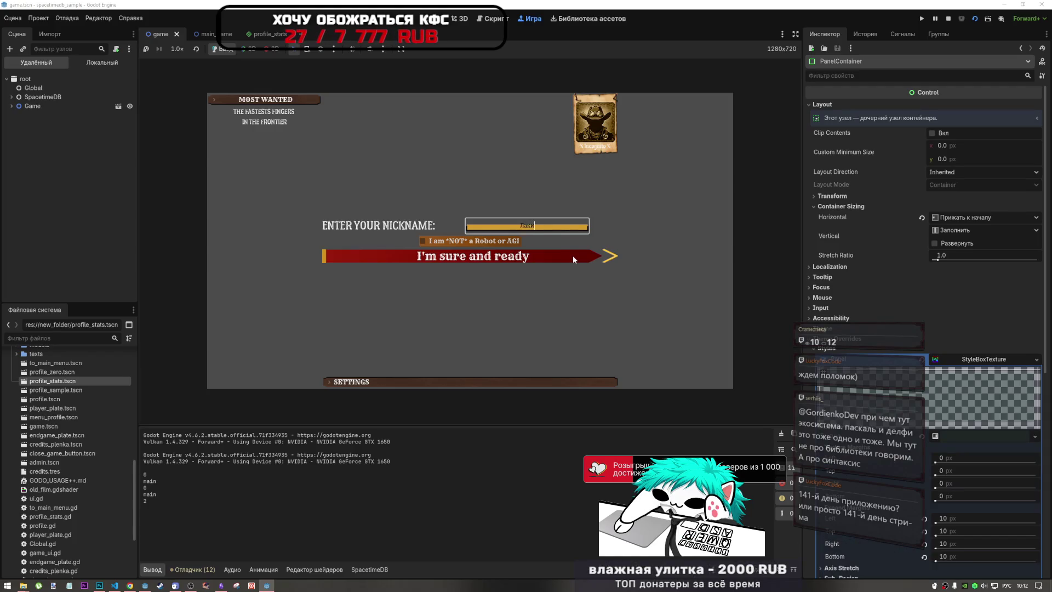
type("фокс")
left_click(494, 255)
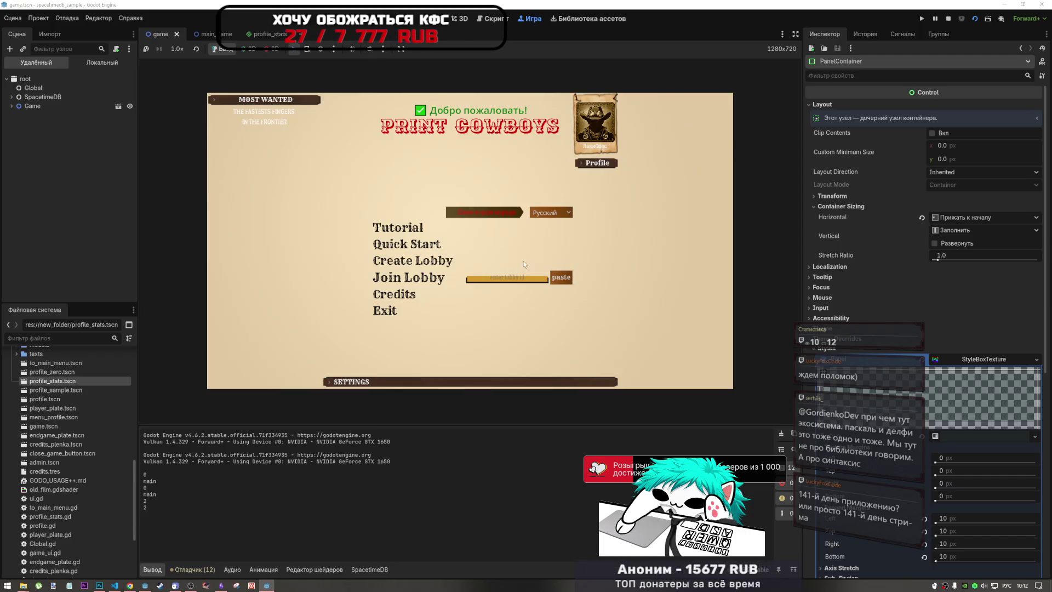
Step: Create a lobby in the first client and join it from the second using the pasted lobby ID
left_click(446, 267)
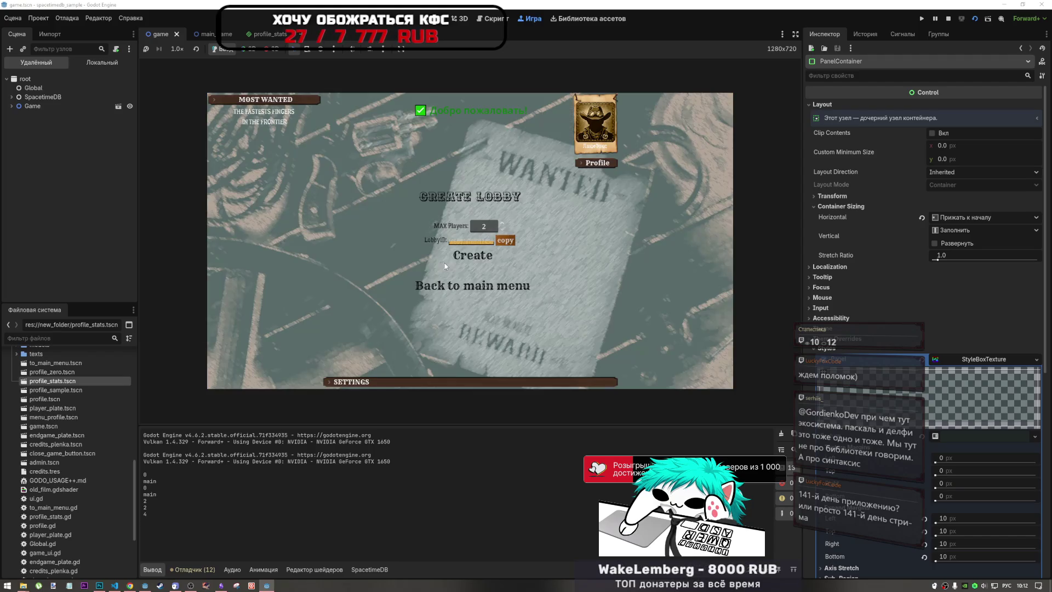
left_click(481, 257)
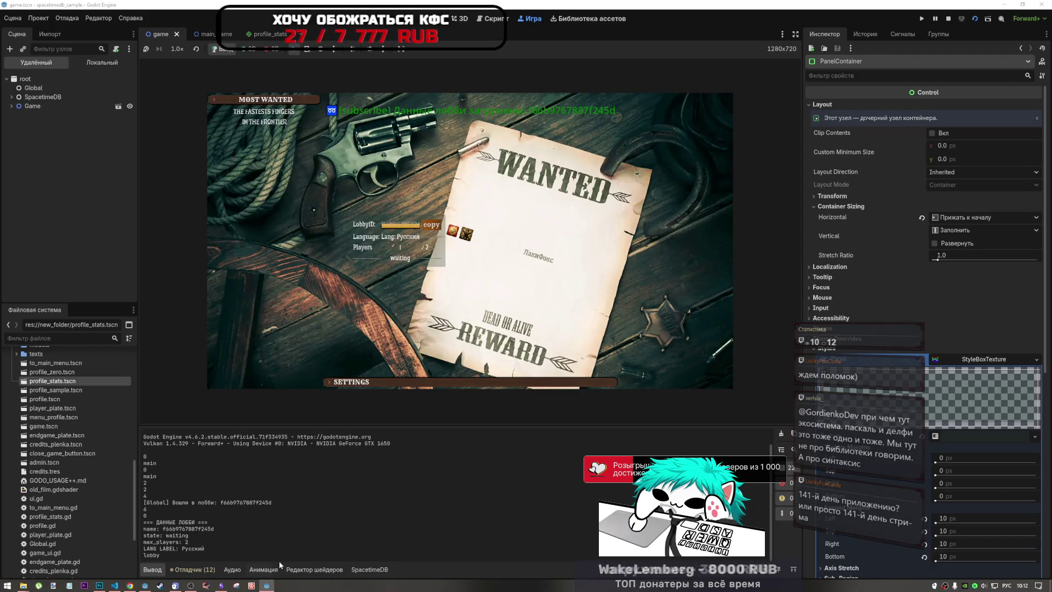
key("alt+Tab")
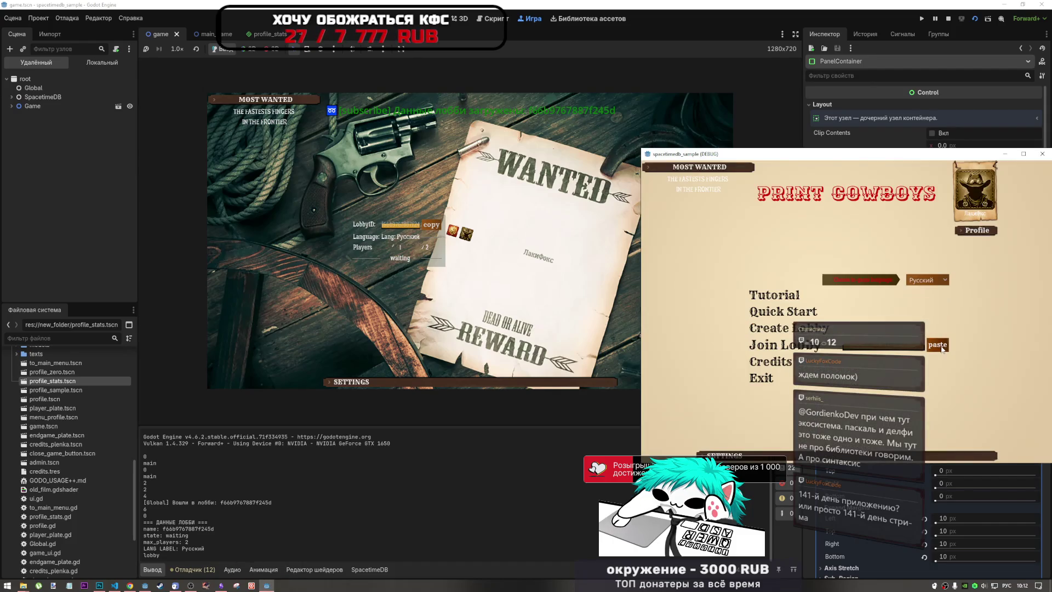
left_click(938, 344)
left_click(808, 346)
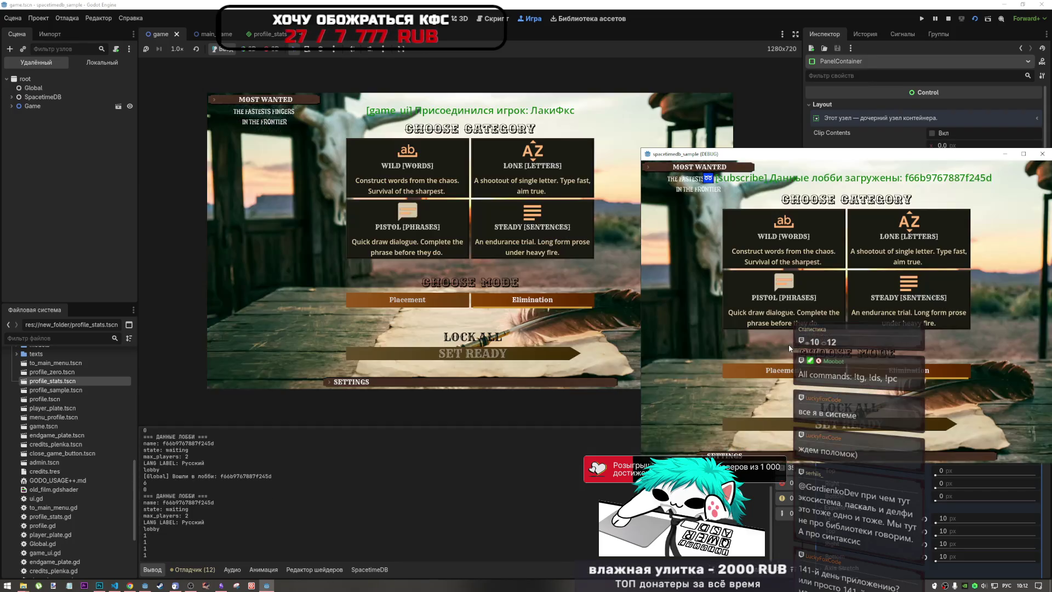
Step: Click LOCK ALL in both clients and SET READY to start the duel
left_click(888, 407)
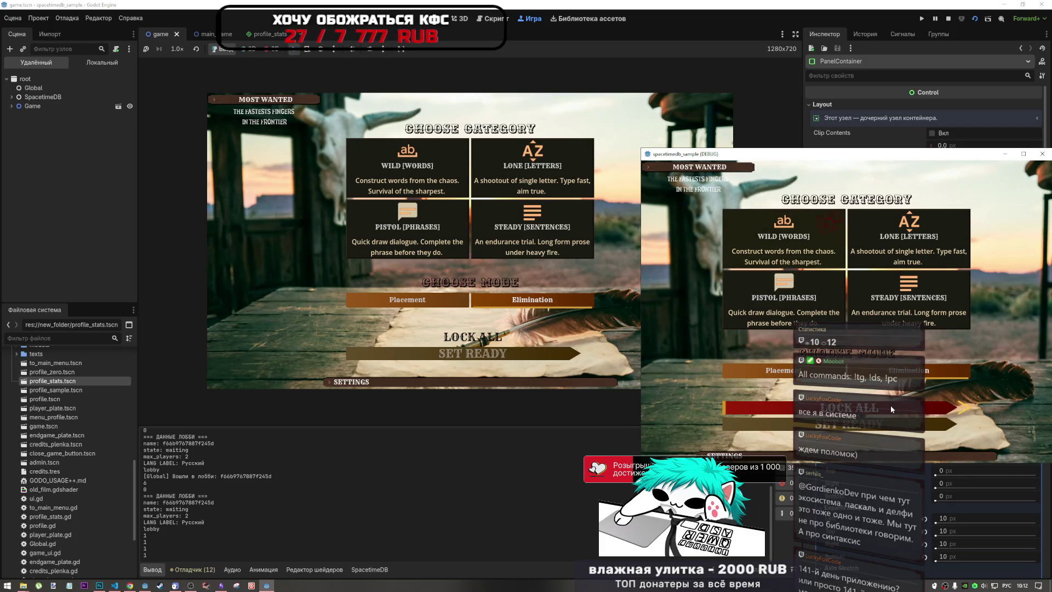
left_click(600, 245)
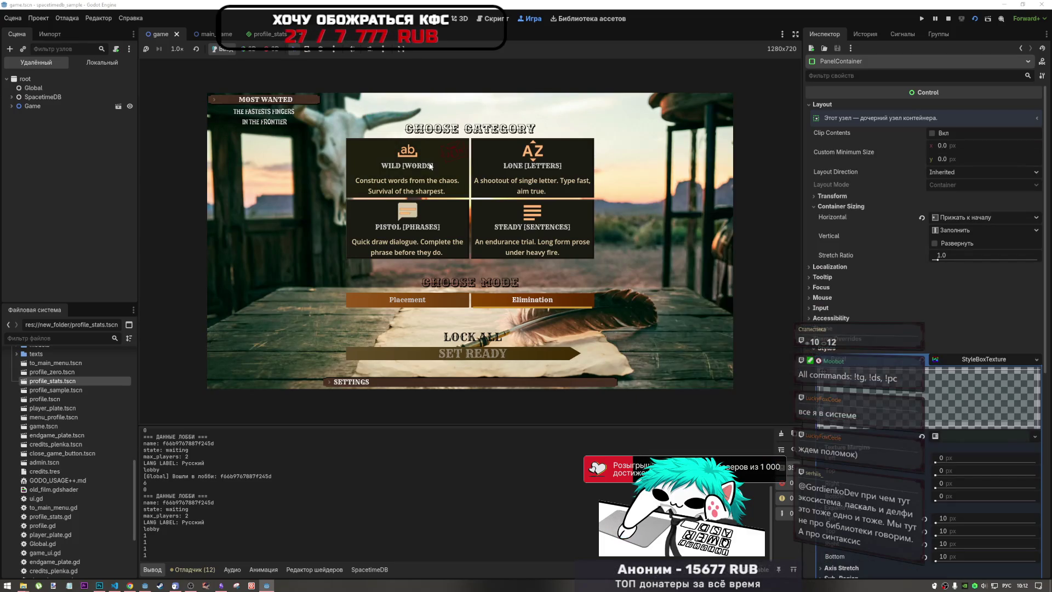
left_click(472, 337)
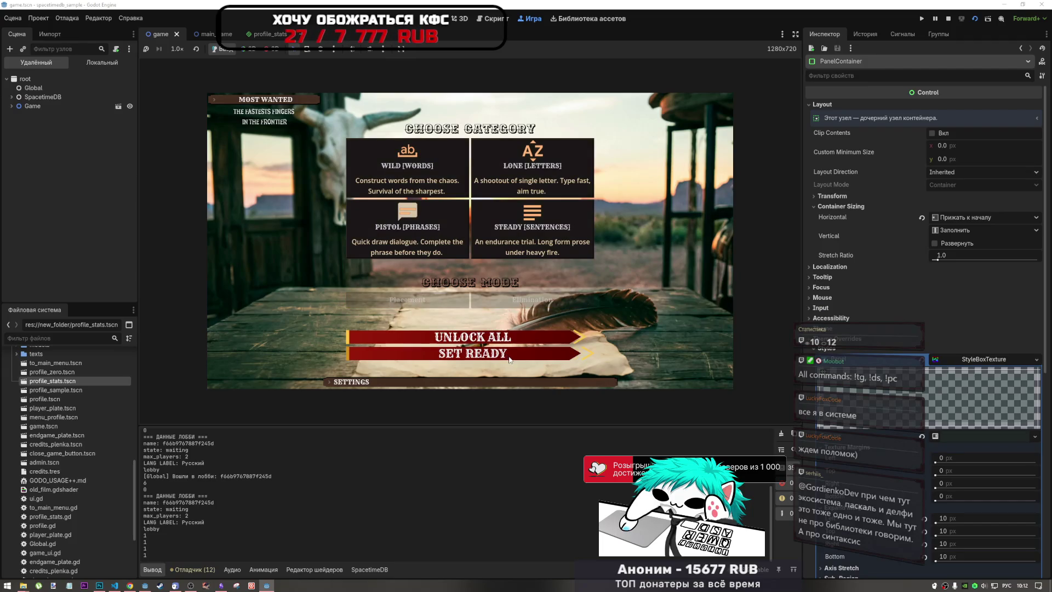
left_click(510, 360)
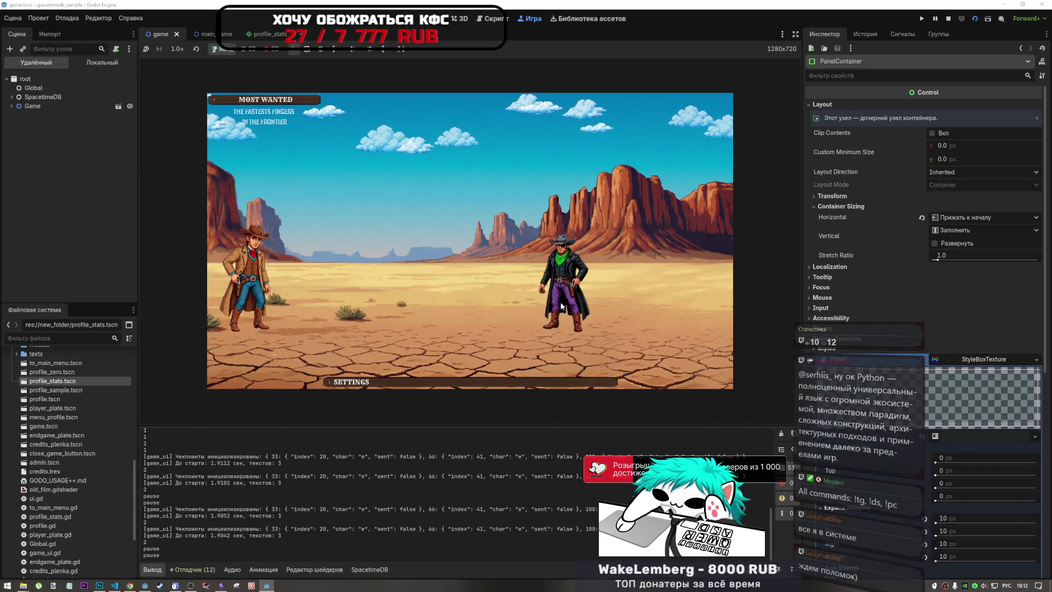
Step: Switch the keyboard to Russian and type the duel phrase 'Алгоритмы и структуры данных для игр'
key("alt+shift")
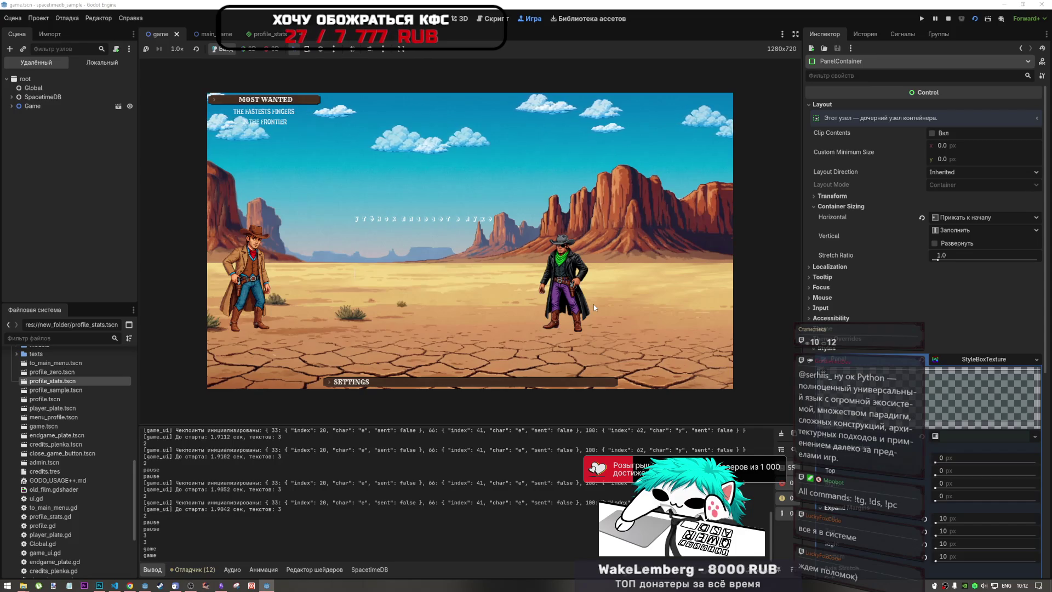
key("alt+shift")
type("уте")
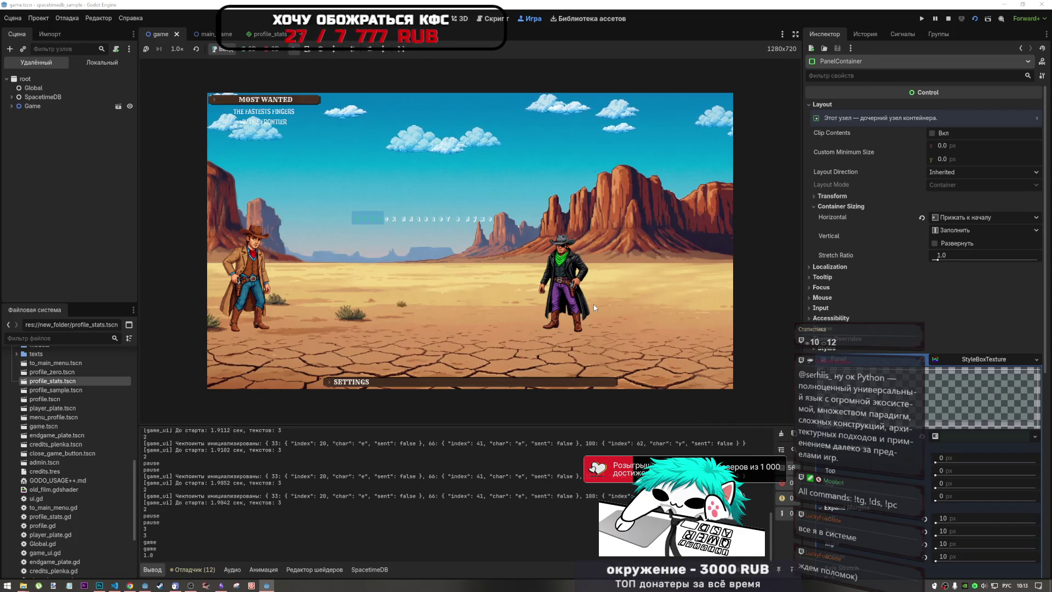
type("стировани")
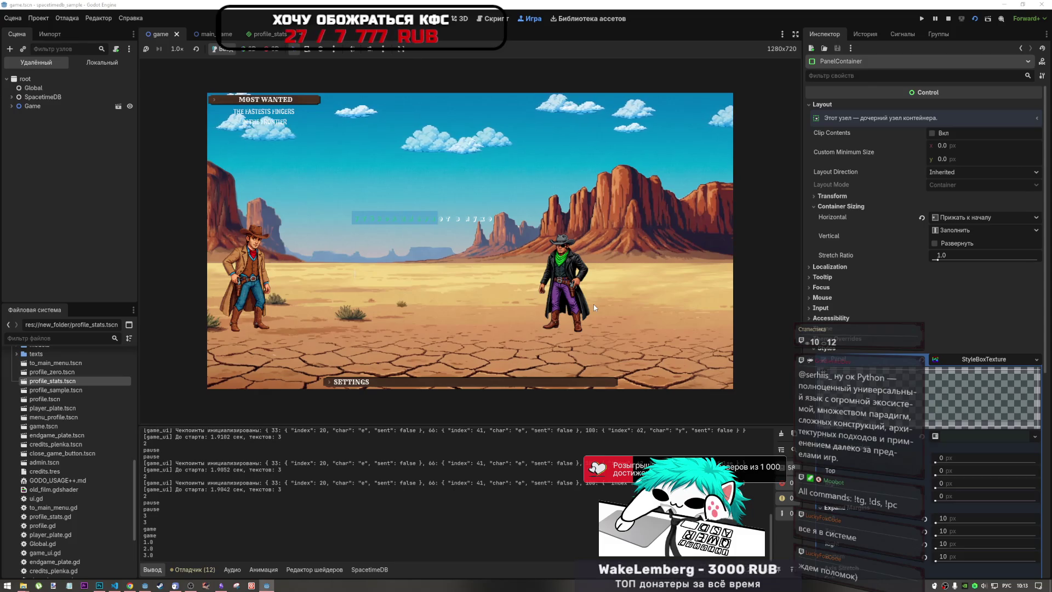
type("е")
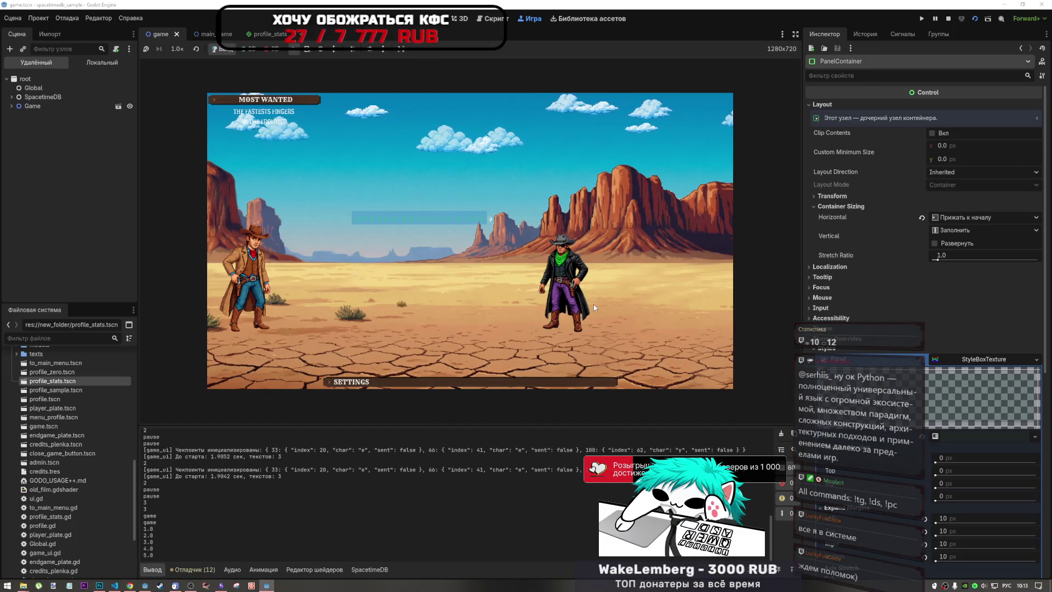
type("Алгори")
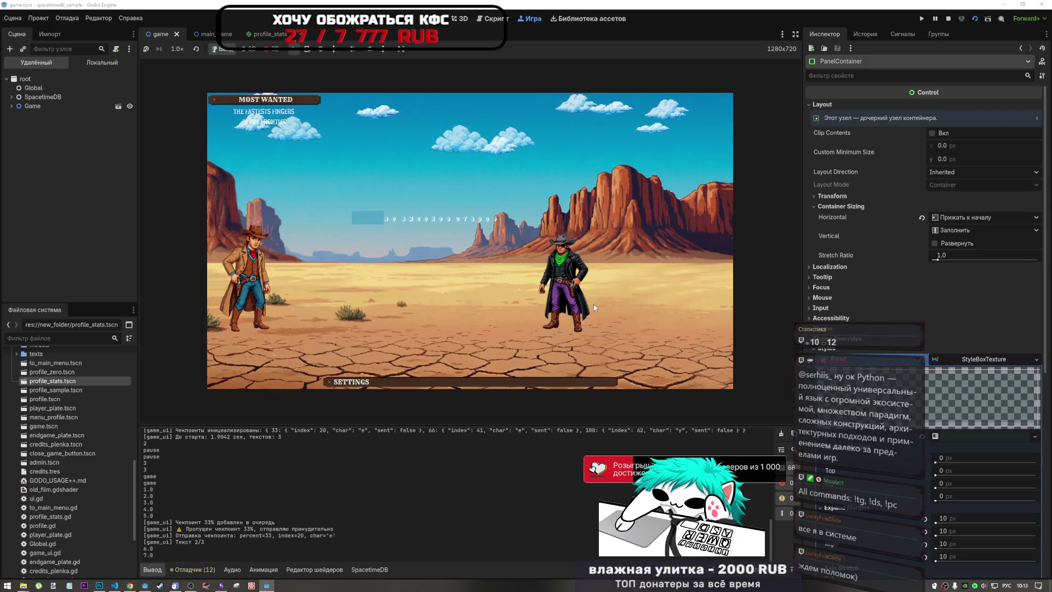
type("тмы и ст")
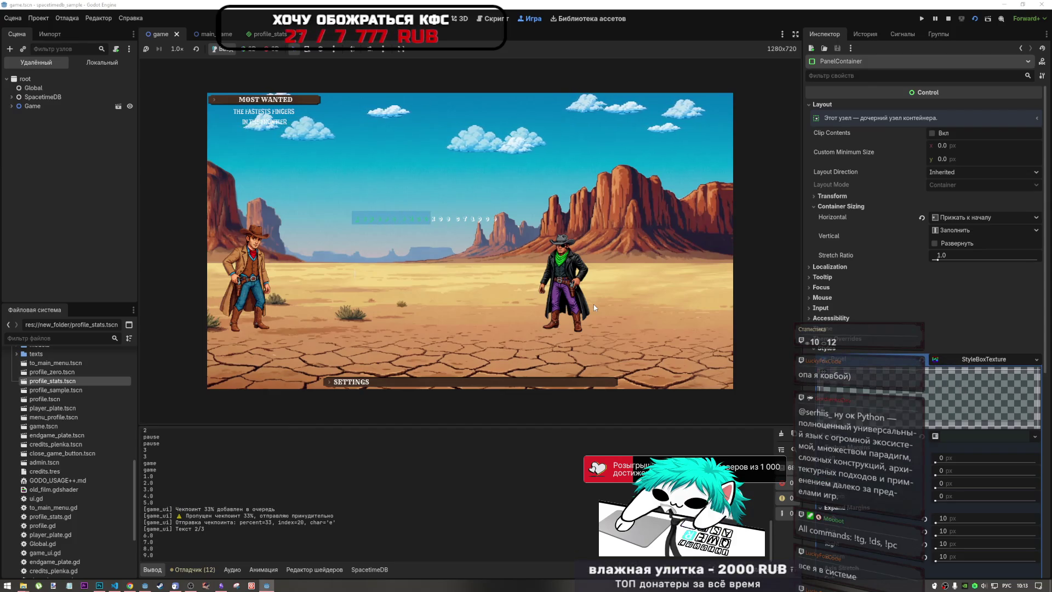
type("руктуры")
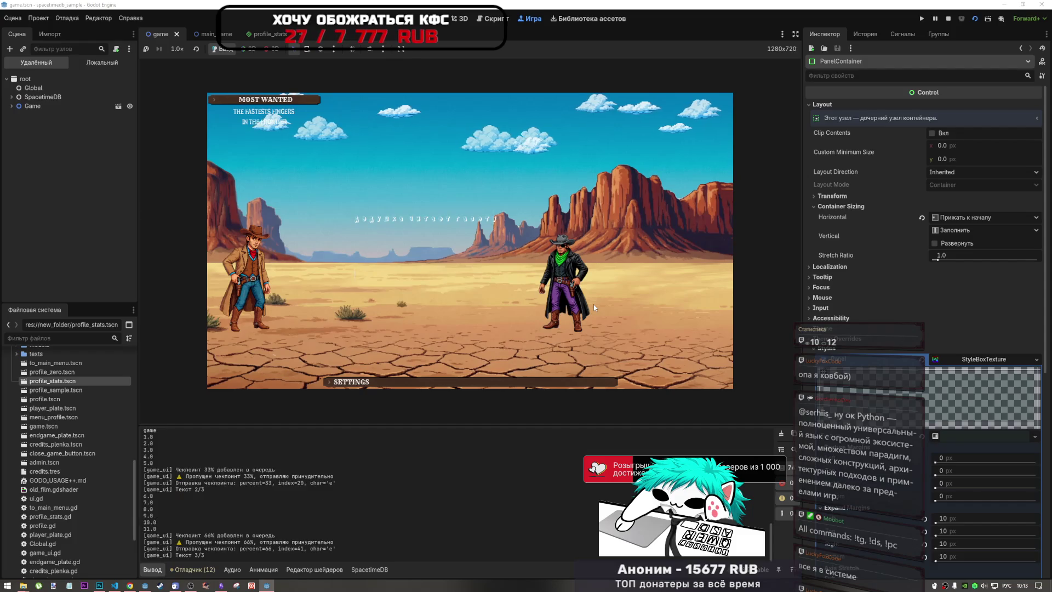
type("у")
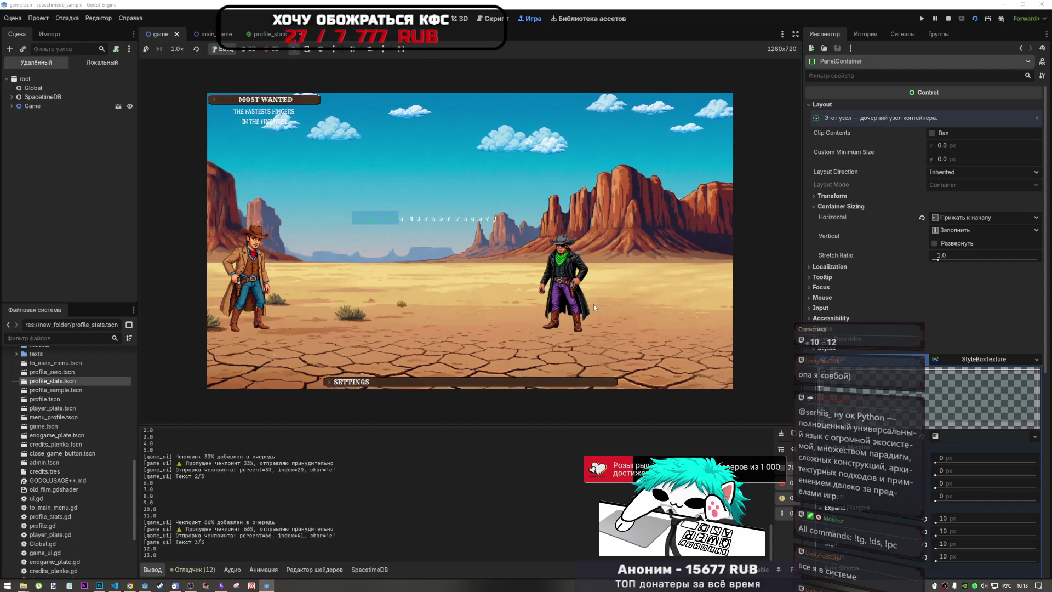
type("ка данных")
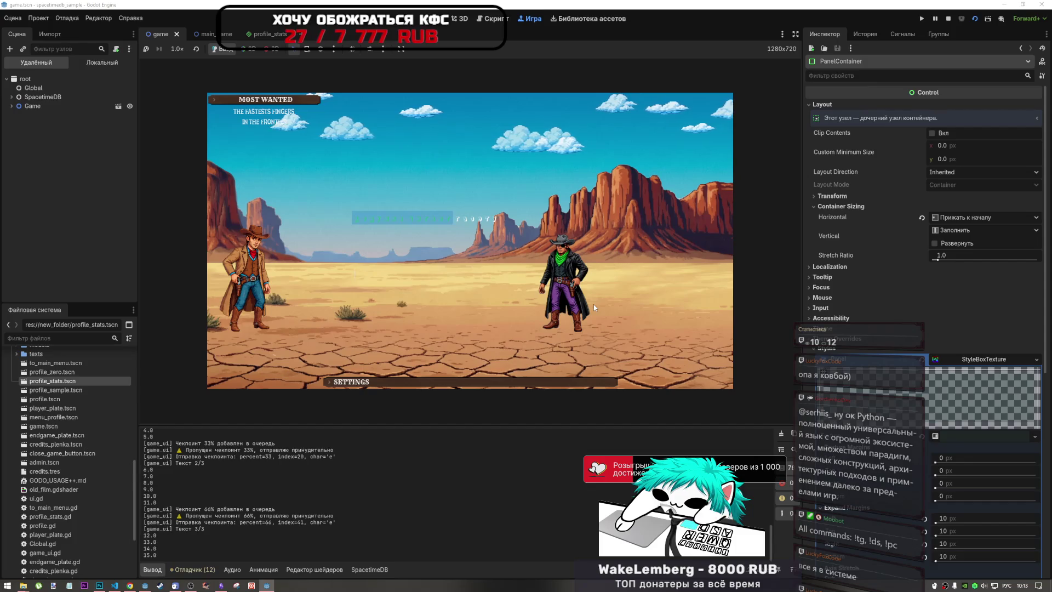
type(" для ")
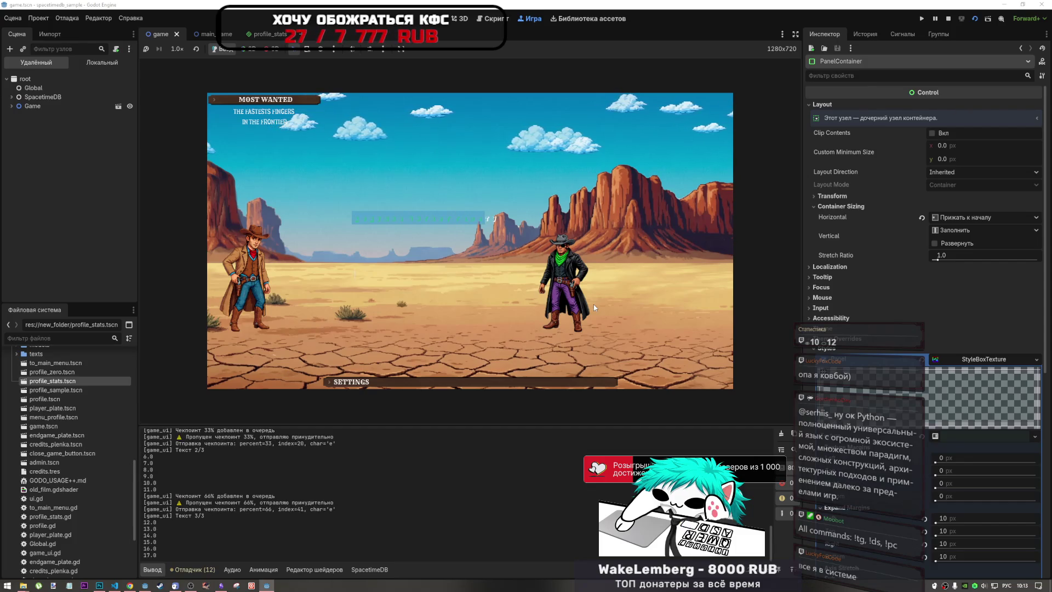
type("игр)")
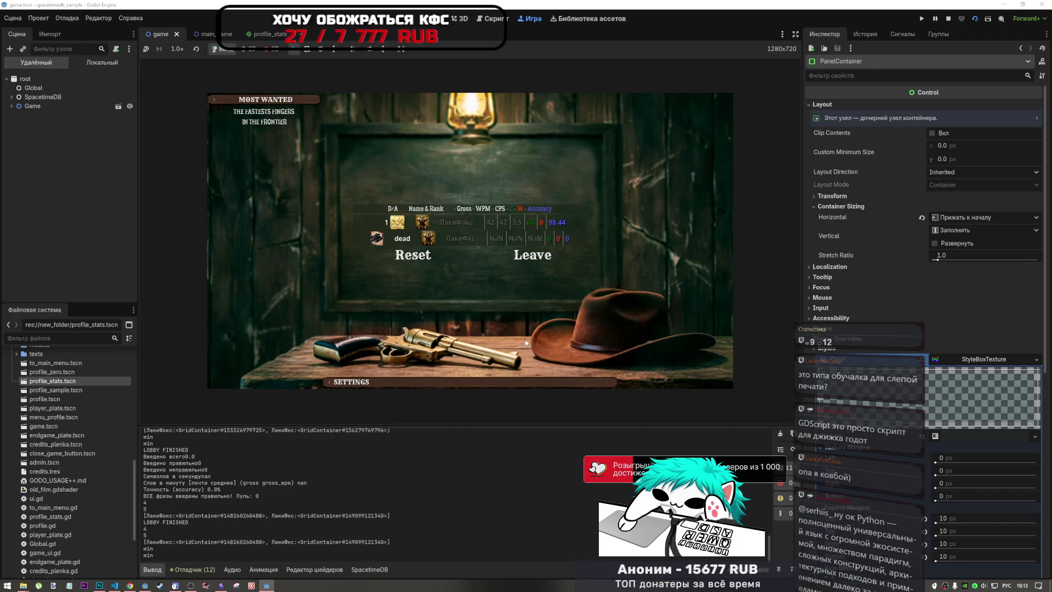
Step: Leave the results in both clients, expand and collapse MOST WANTED, and stop the running game
left_click(534, 258)
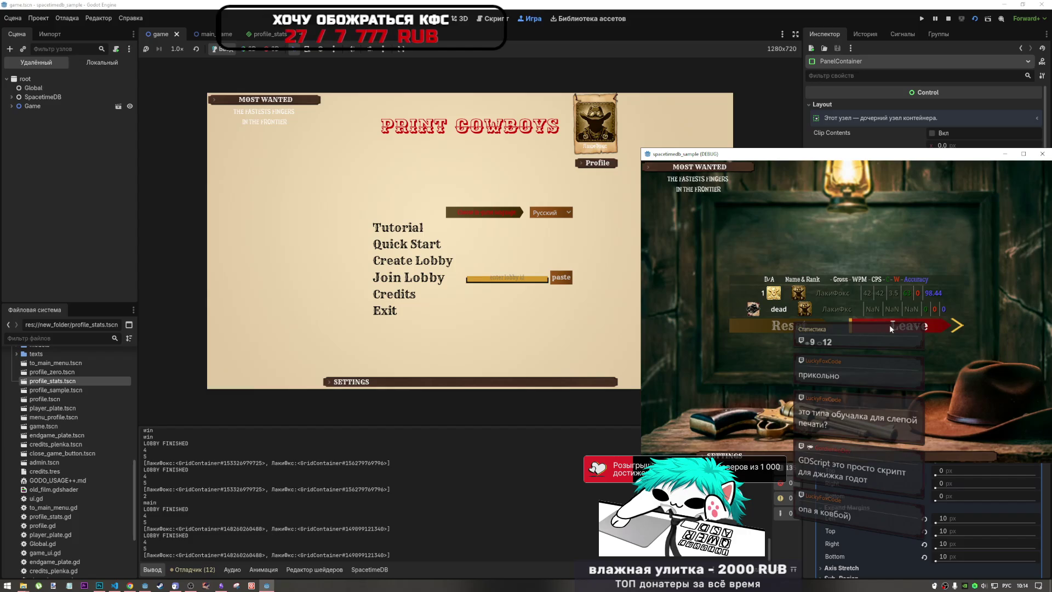
left_click(889, 324)
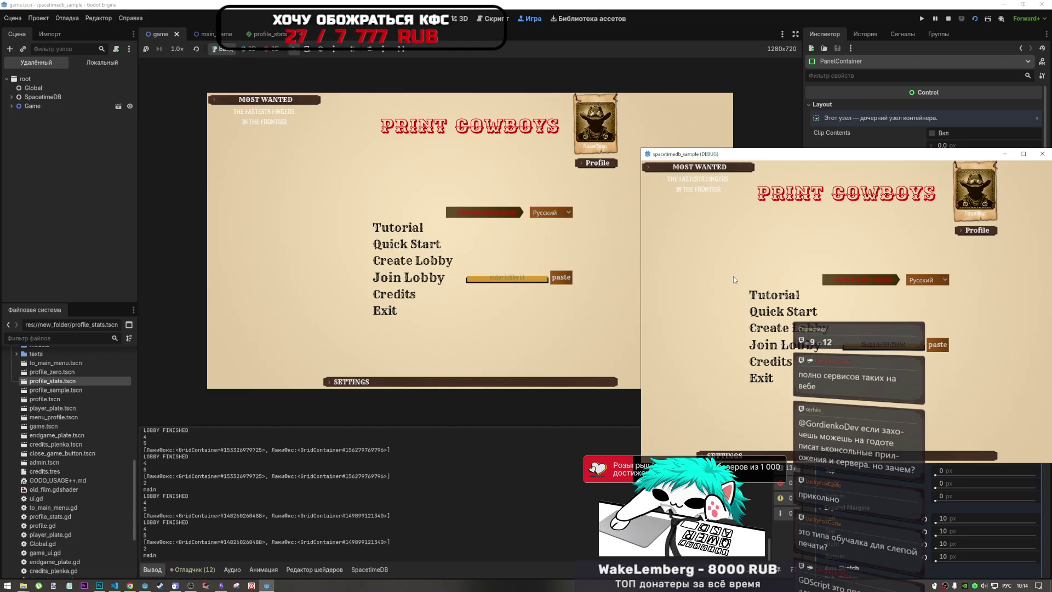
left_click(685, 168)
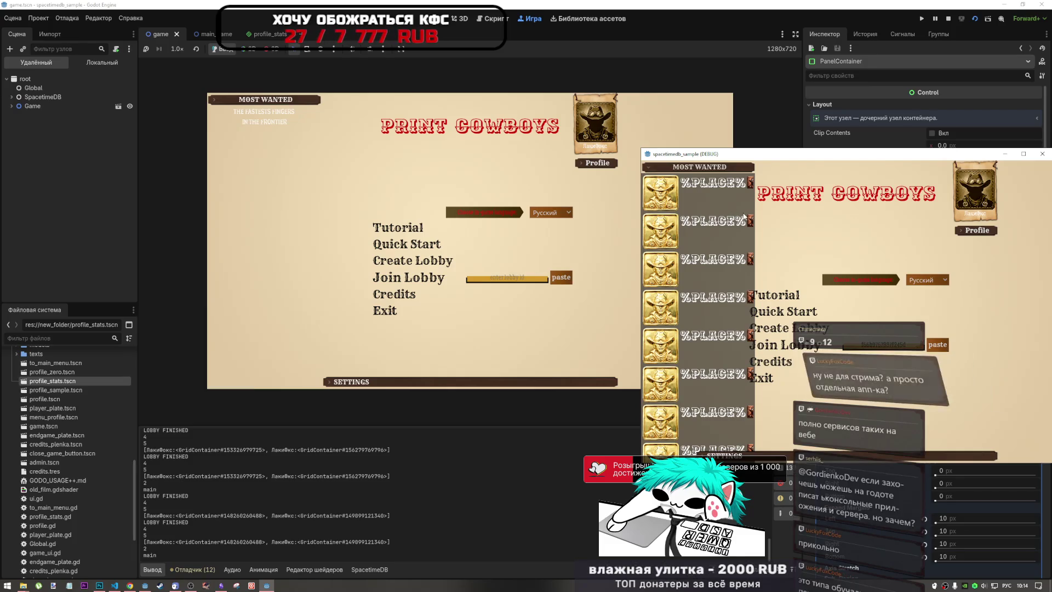
left_click(715, 173)
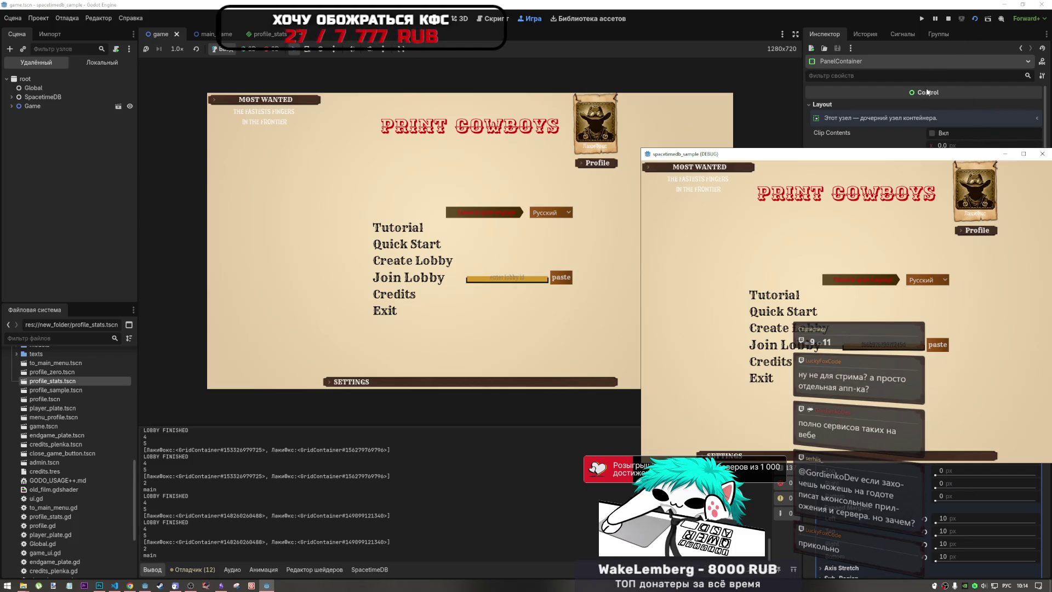
left_click(948, 19)
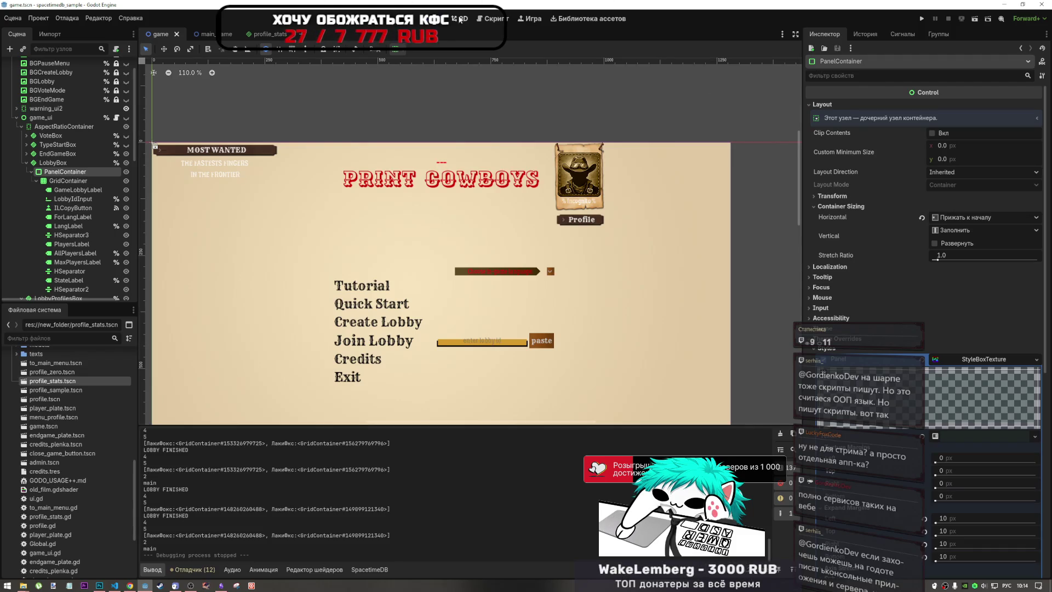
Step: Open game_ui.gd in the Script workspace and scroll down to the game-state handling code
left_click(492, 18)
left_click(167, 76)
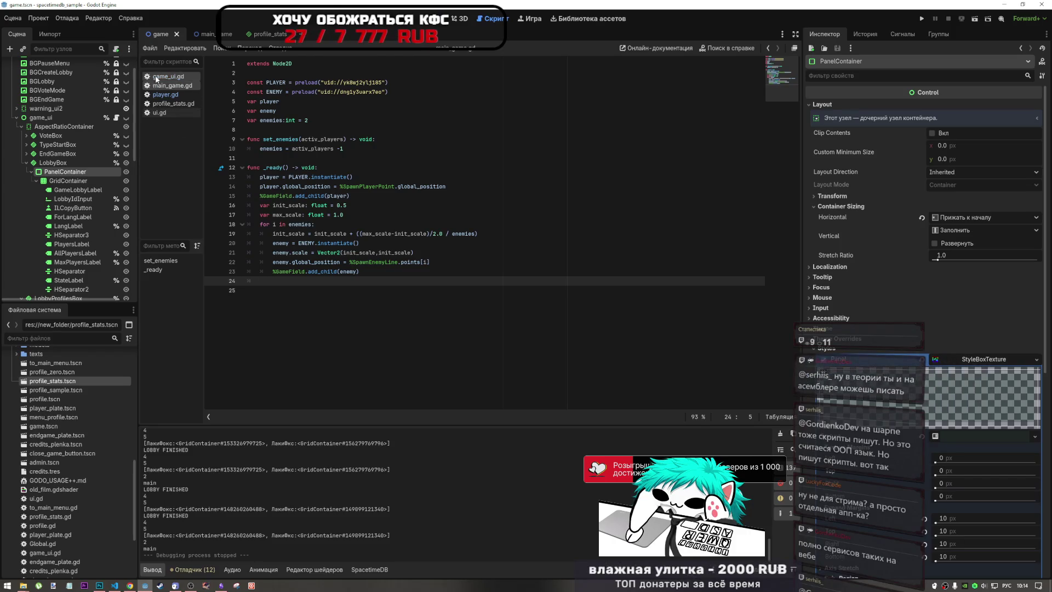
scroll(454, 269, "down", 1)
scroll(454, 269, "down", 3)
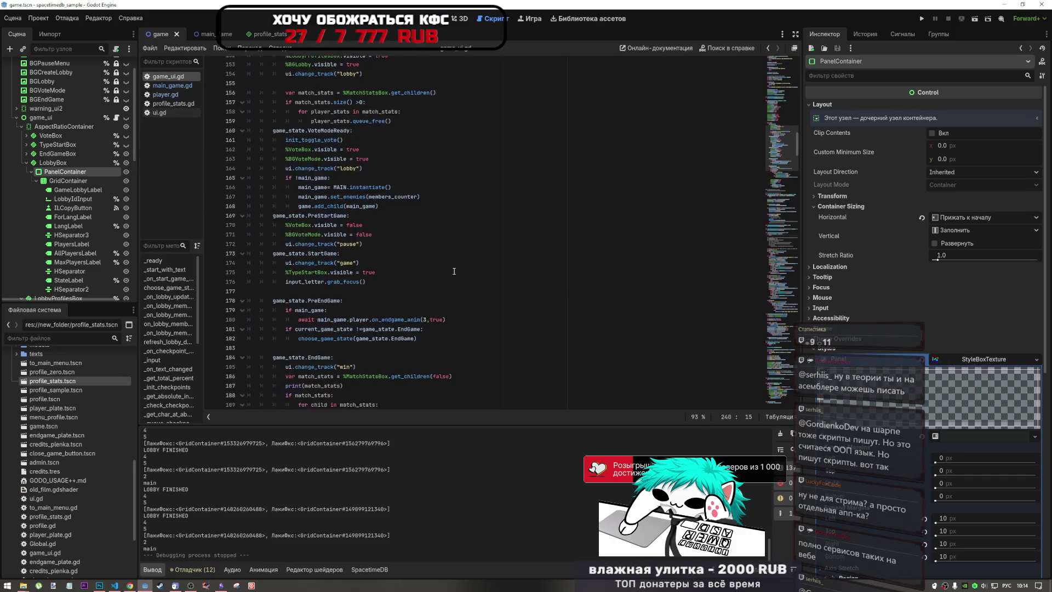
left_click_drag(318, 253, 331, 256)
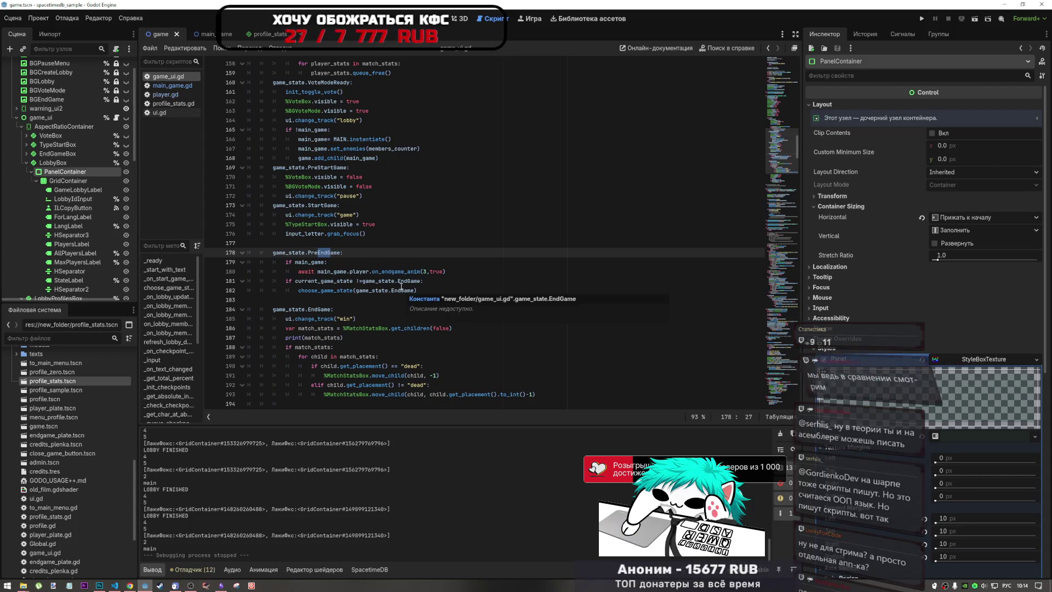
scroll(789, 173, "down", 10)
mouse_move(789, 173)
left_mouse_down()
mouse_move(772, 270)
mouse_move(786, 364)
mouse_move(793, 80)
mouse_move(781, 163)
mouse_move(782, 152)
left_mouse_up()
Step: Select game_state.EndGame on line 184 and search for all its occurrences with Ctrl+F
double_click(324, 232)
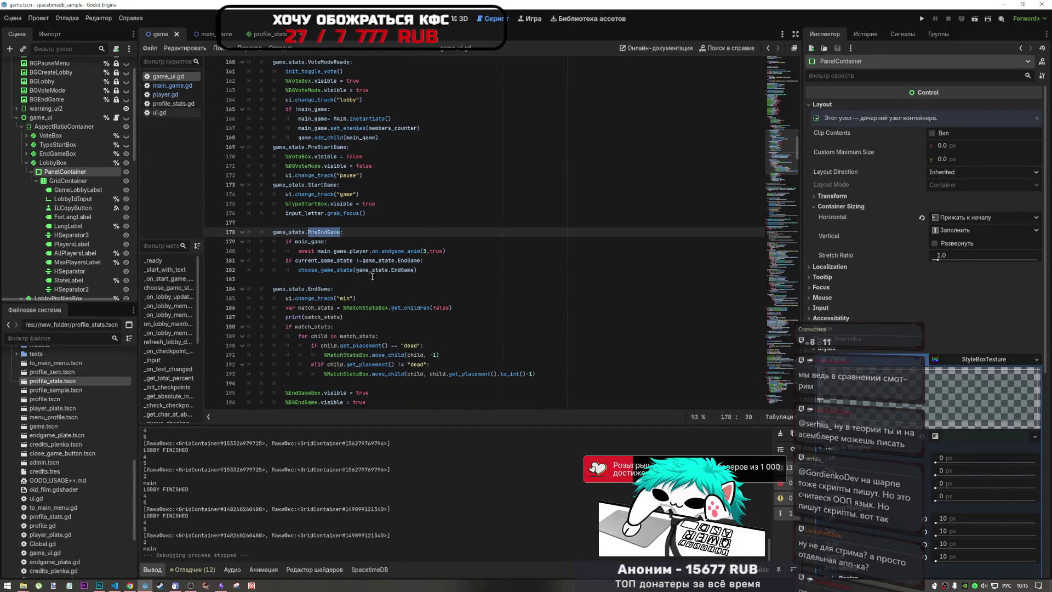
left_click(318, 289)
left_click_drag(331, 288, 272, 289)
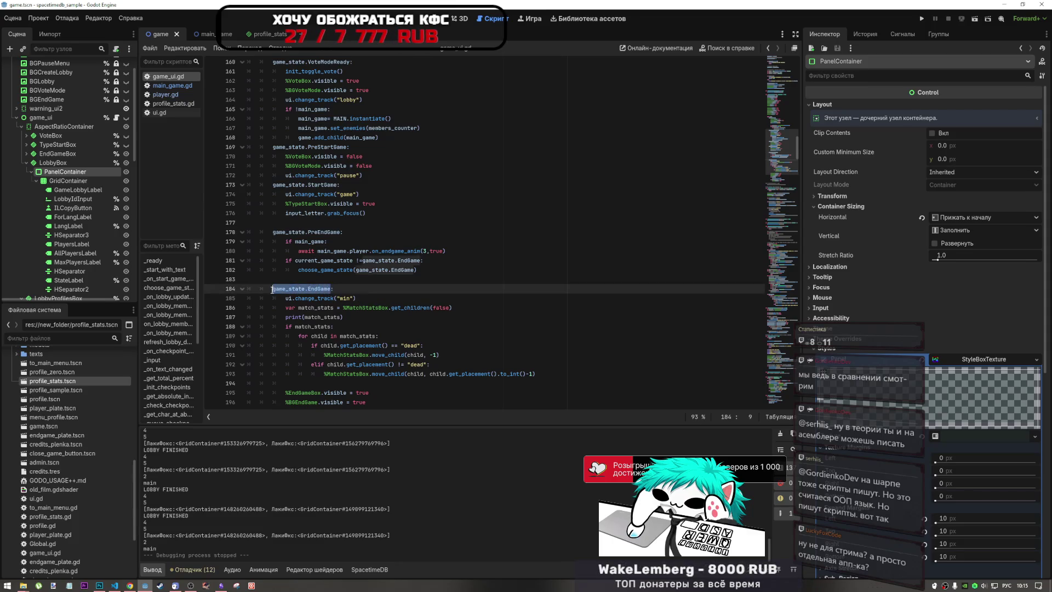
key("ctrl+f")
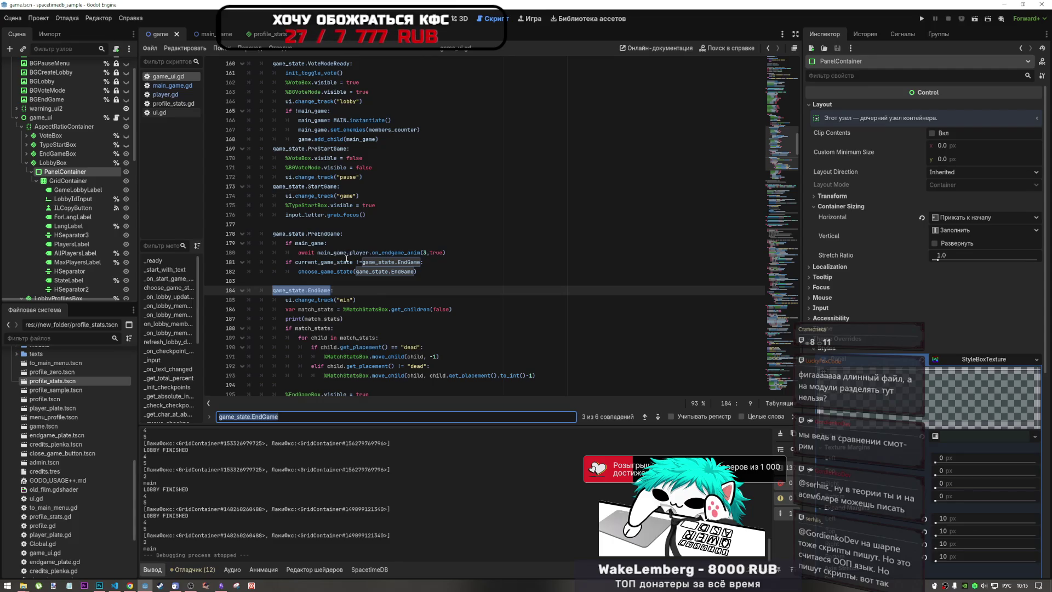
Step: Examine the game_state.EndGame comparison on line 181 of game_ui.gd
mouse_move(348, 260)
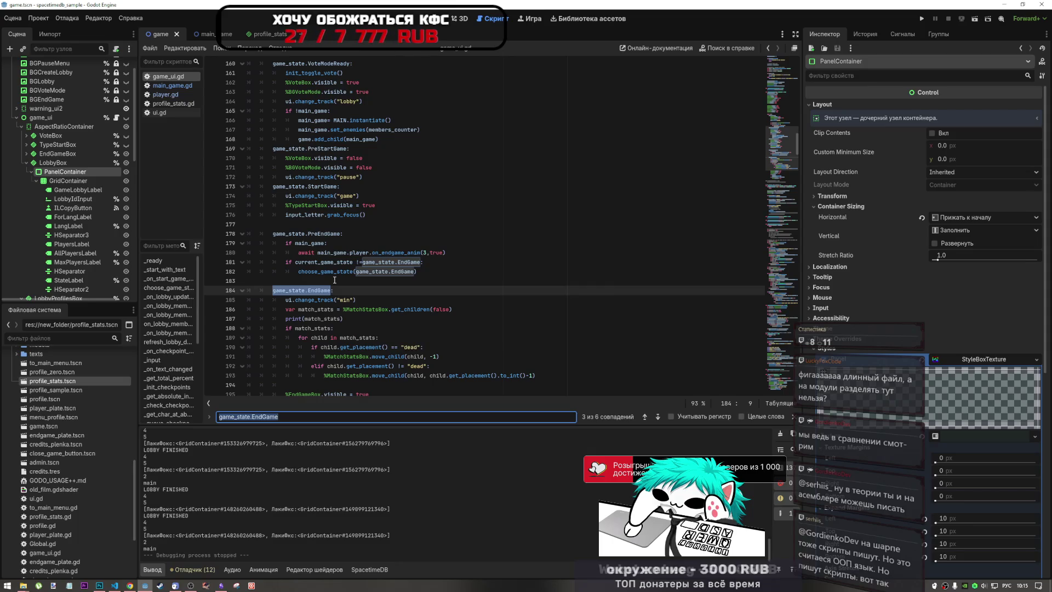
left_click(361, 262)
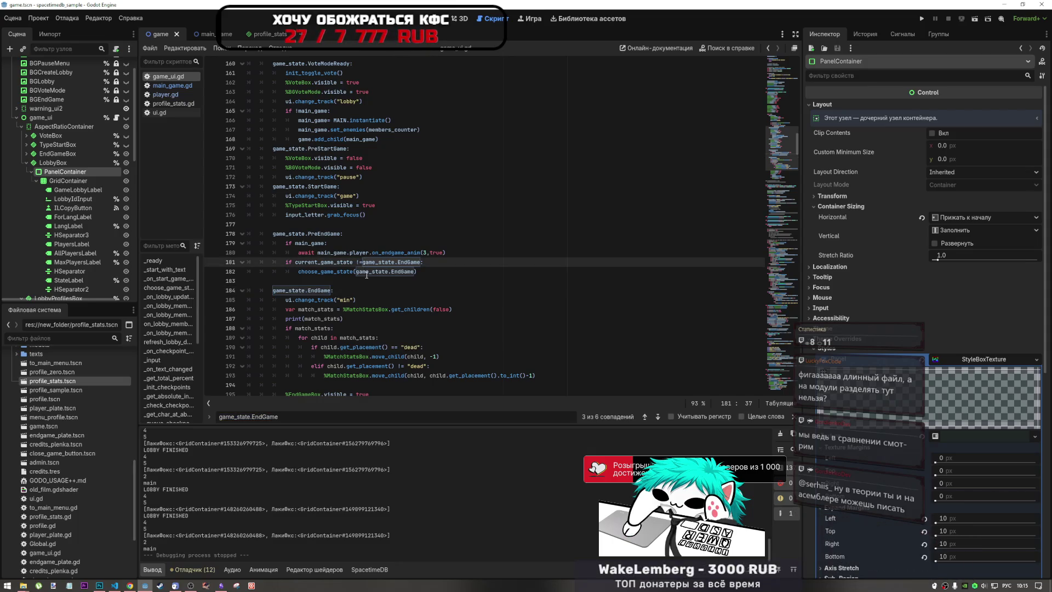
left_click(339, 263)
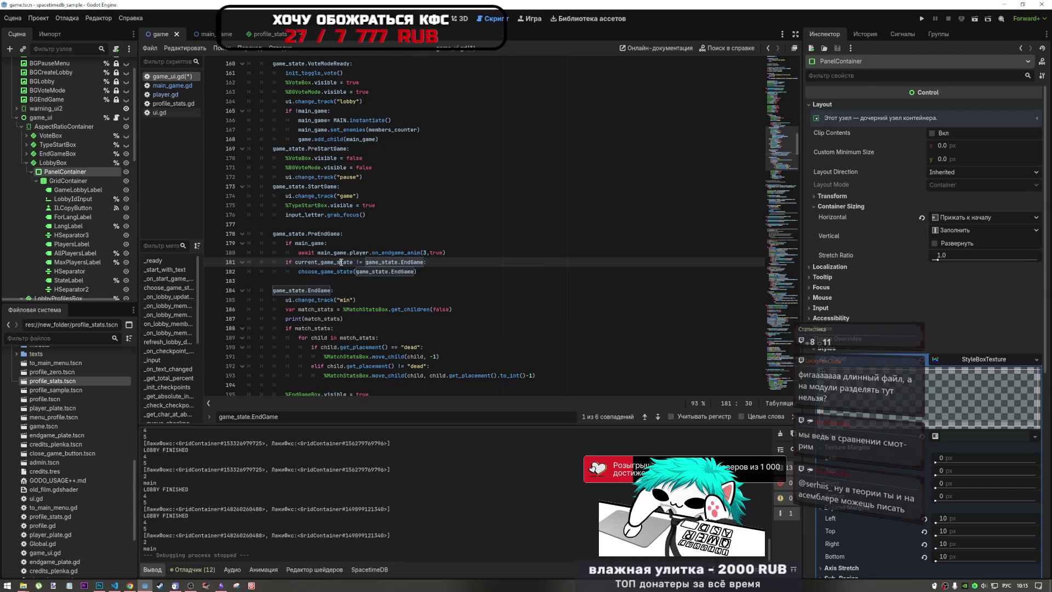
left_click_drag(334, 271, 332, 266)
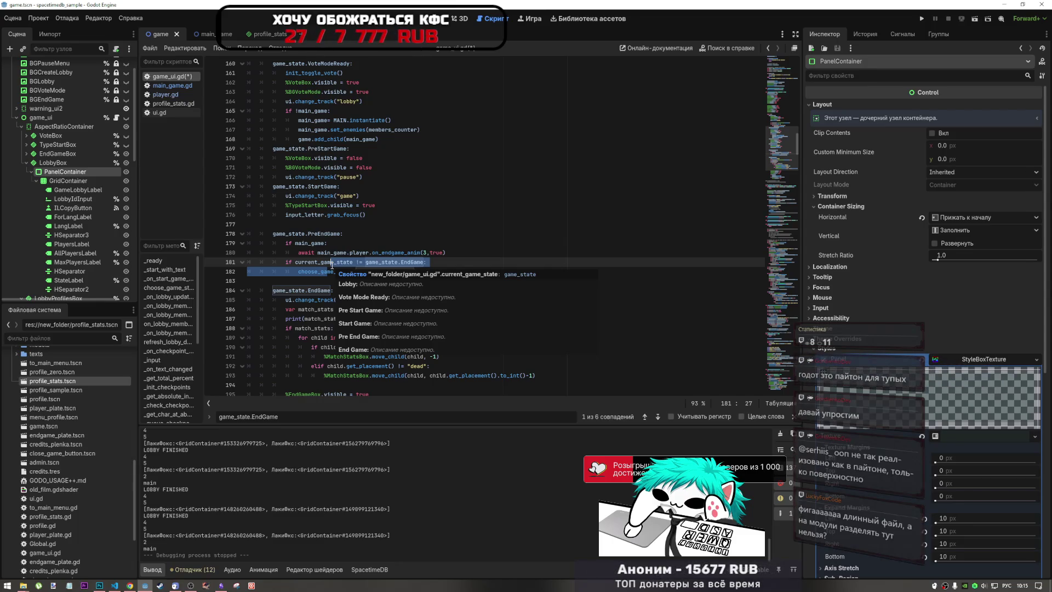
left_click(332, 268)
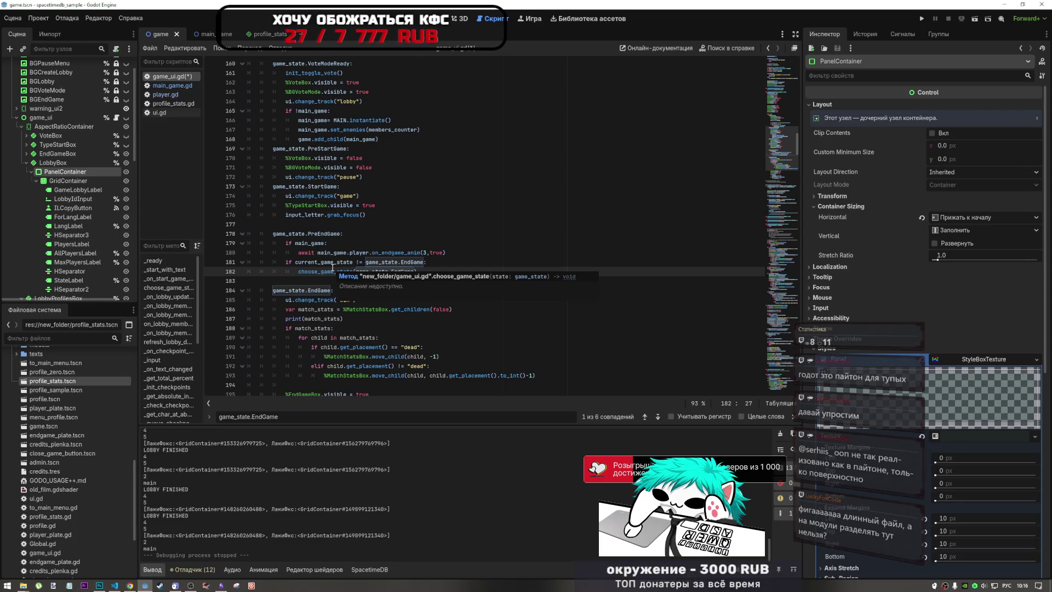
Step: Inspect the choose_game_state(game_state.EndGame) call on line 182, then scroll to _input around line 369
left_click(389, 272)
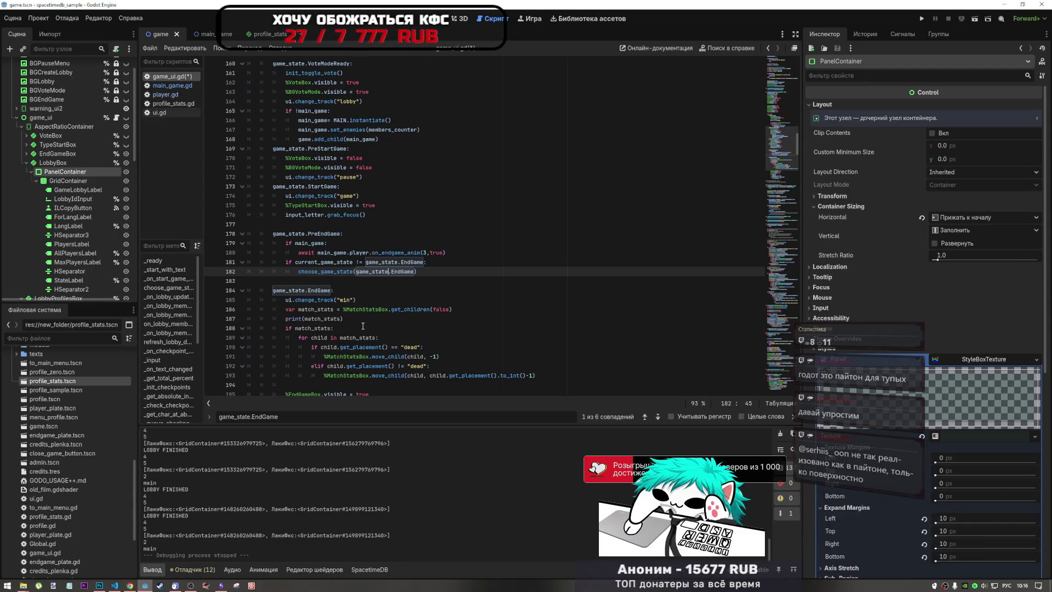
left_click(415, 271)
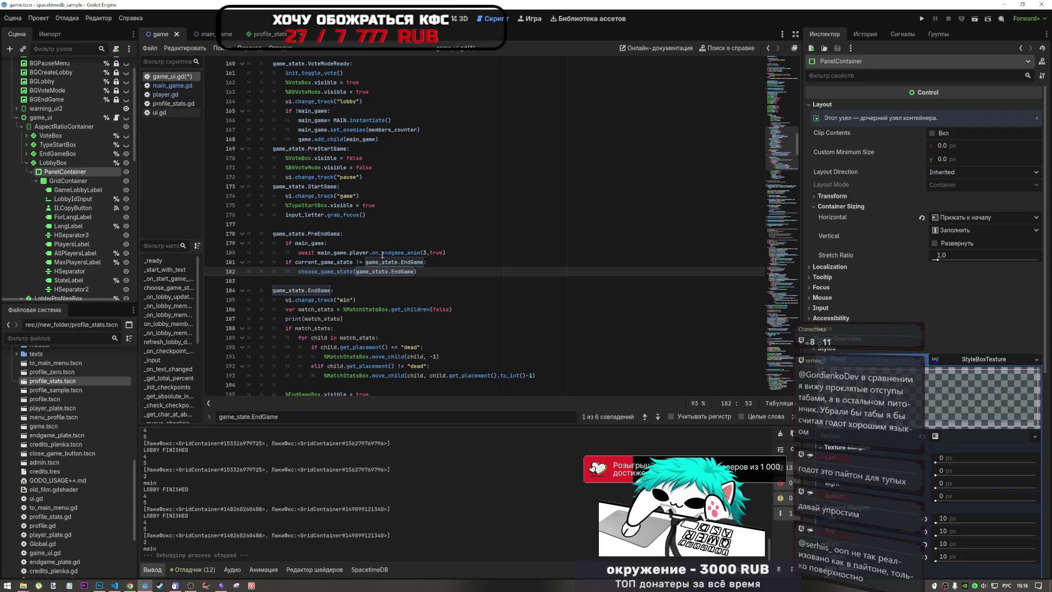
left_click(392, 272)
left_click(411, 272)
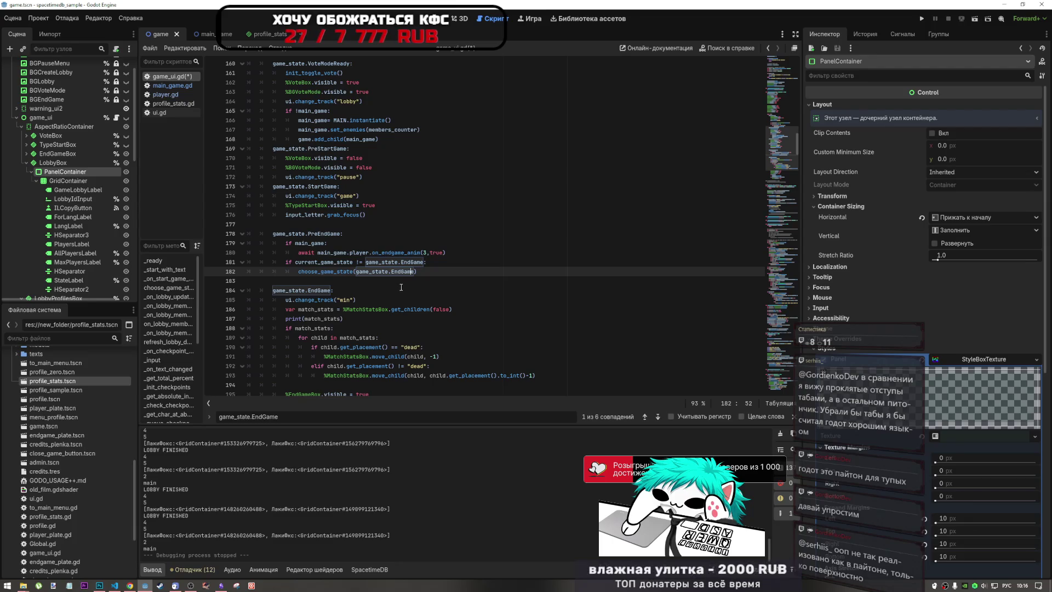
left_click_drag(783, 200, 768, 258)
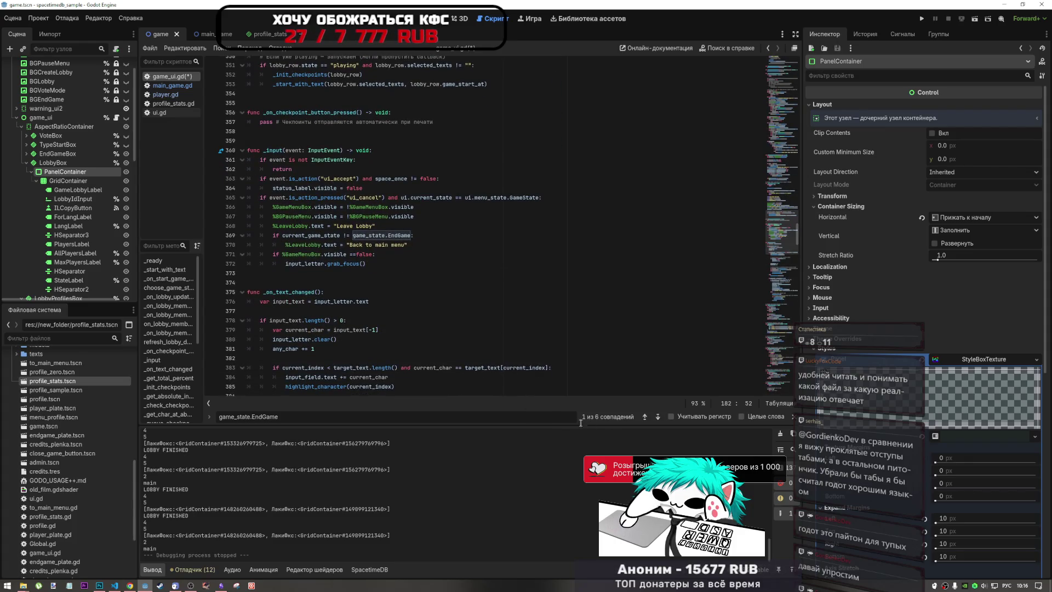
Step: Cycle through the game_state.EndGame search matches back to the one on line 182
left_click(657, 418)
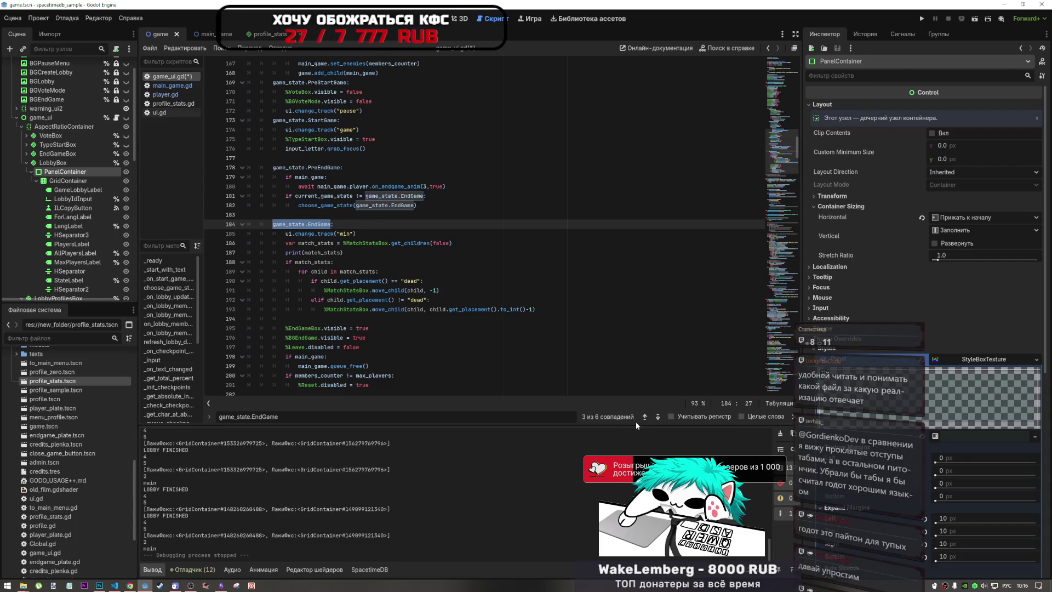
left_click(645, 420)
left_click(644, 420)
left_click(644, 420)
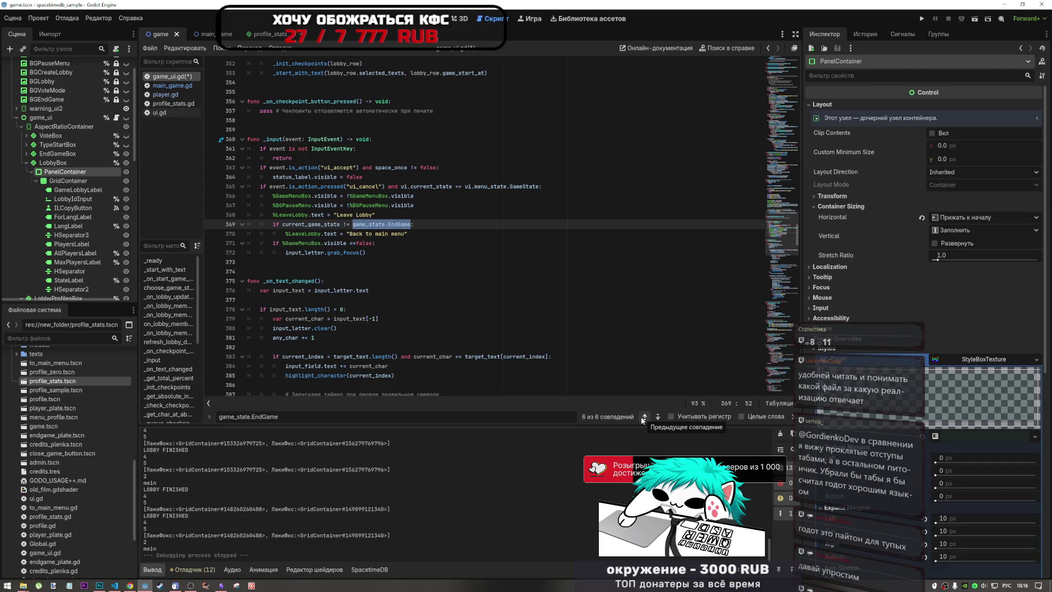
left_click(657, 418)
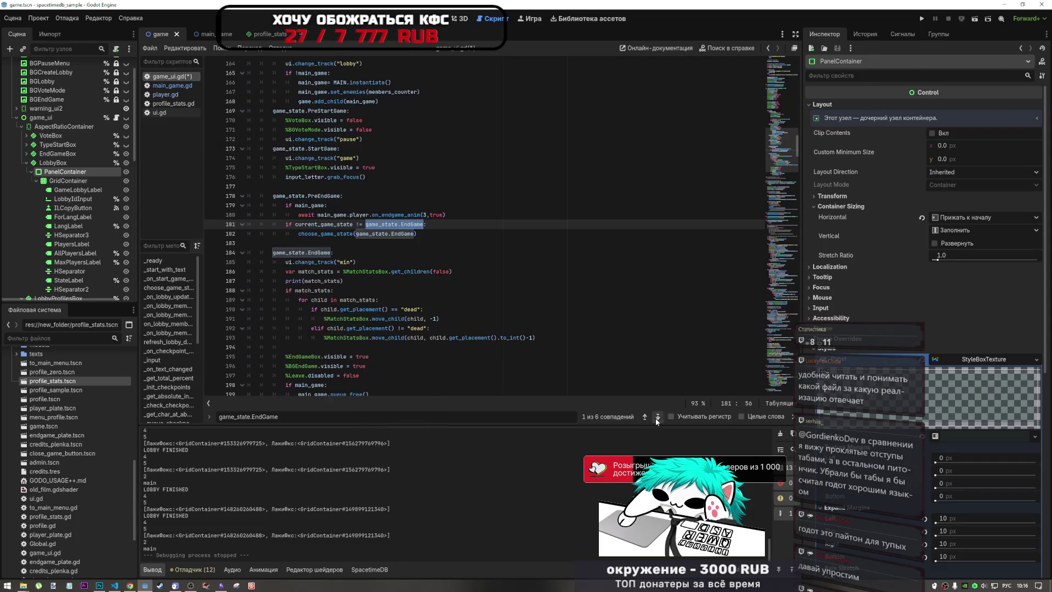
left_click(657, 417)
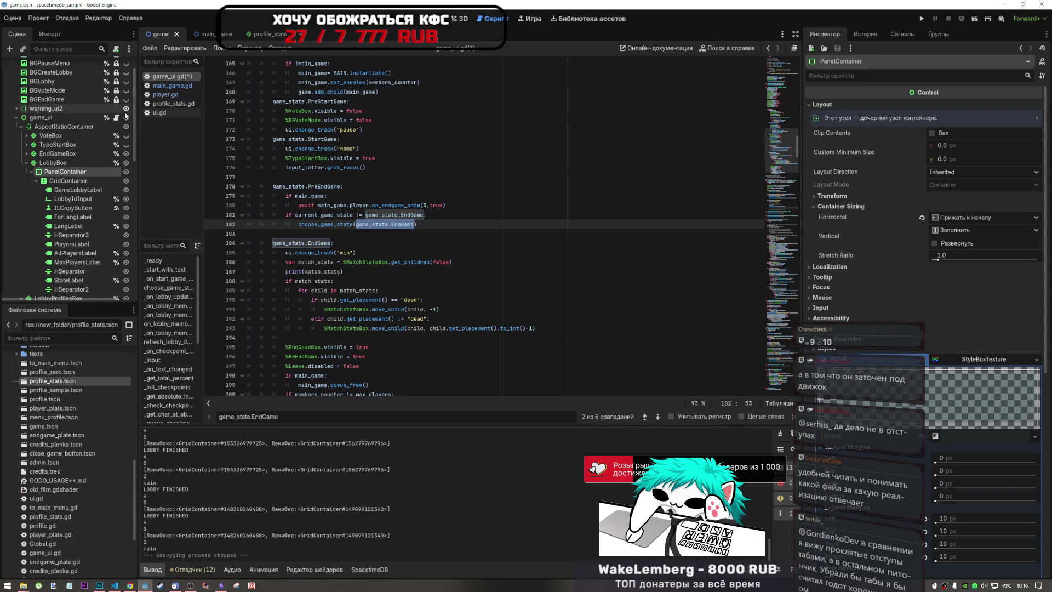
scroll(118, 122, "up", 2)
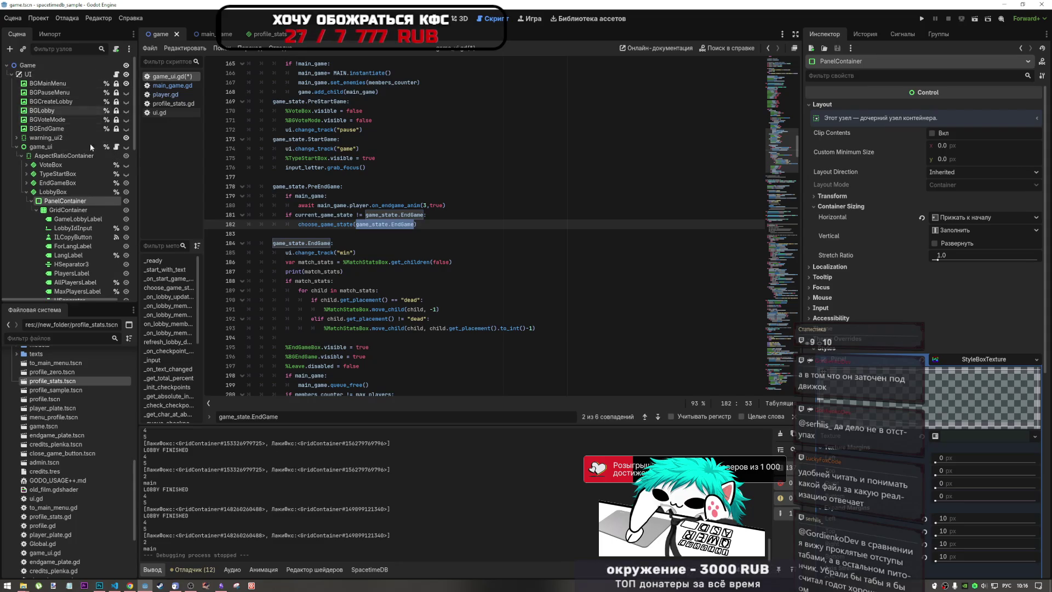
Step: Switch to main_game and back, then view get_children's documentation on line 186
left_click(202, 35)
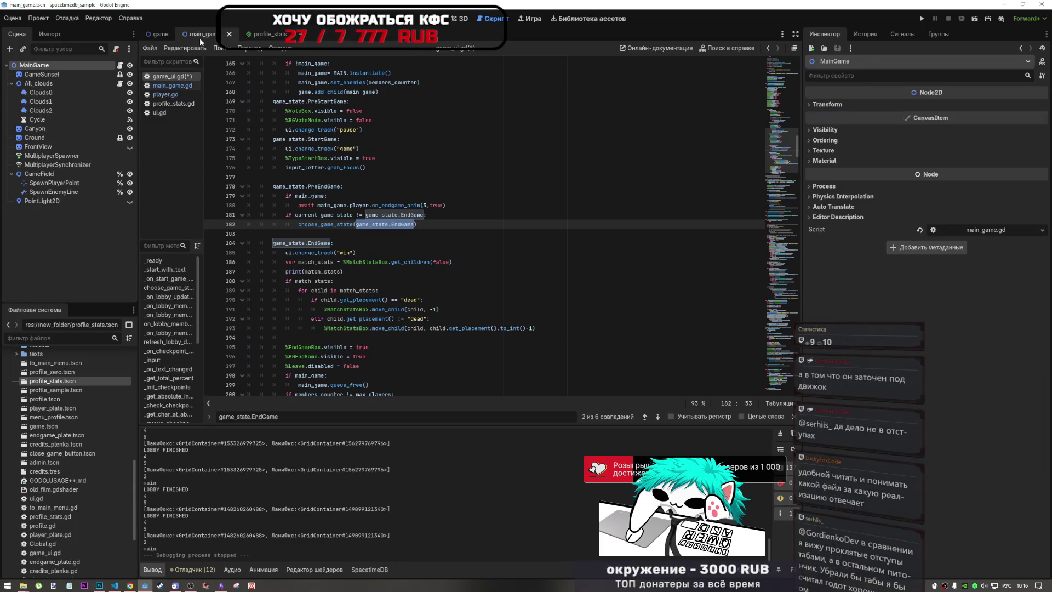
left_click(159, 34)
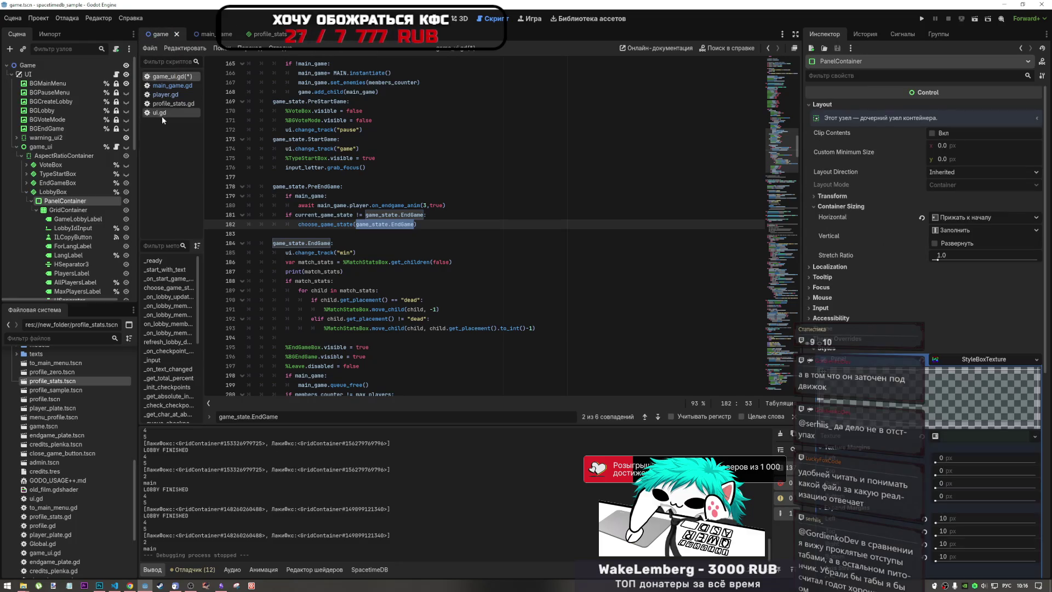
left_click(432, 261)
mouse_move(432, 261)
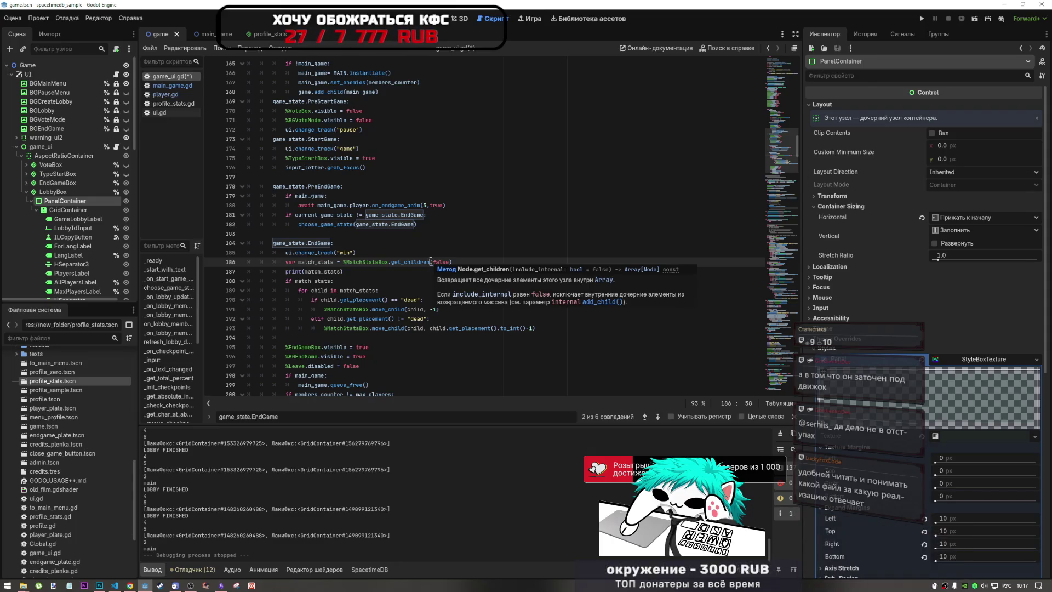
left_click(400, 299)
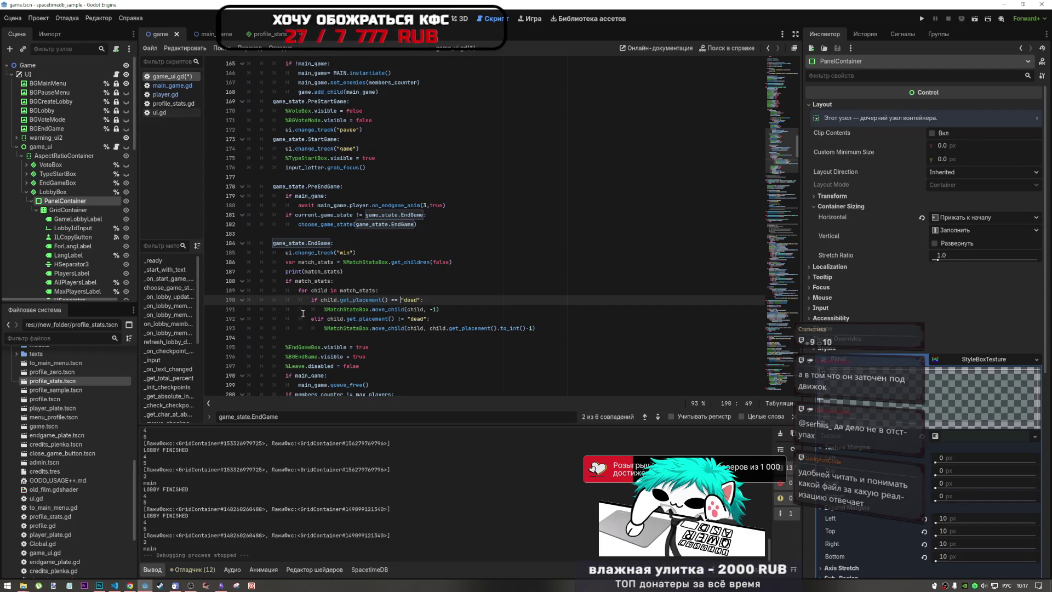
left_click(320, 262)
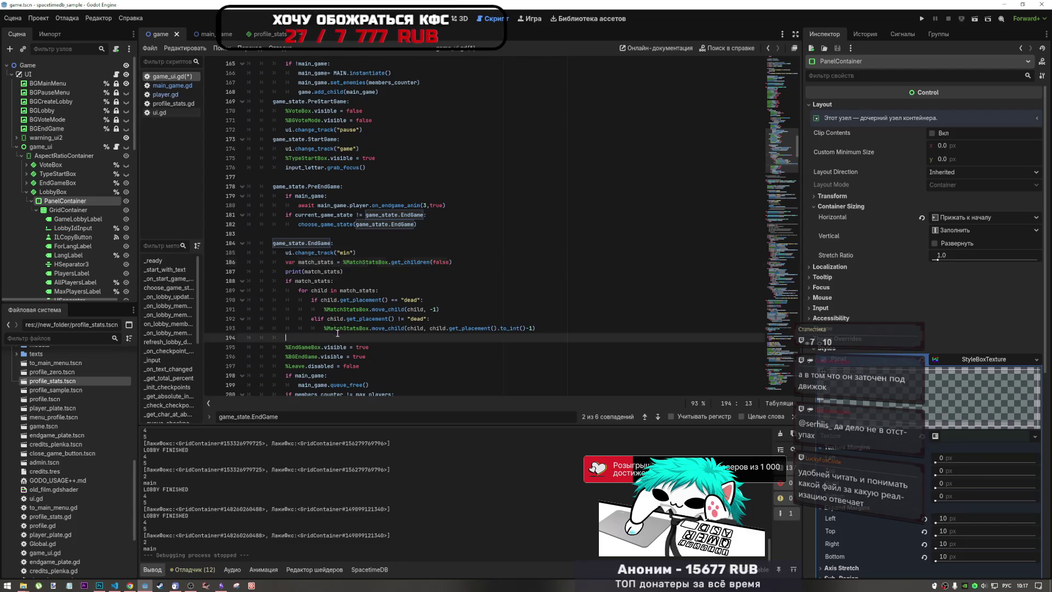
left_click_drag(335, 337, 304, 281)
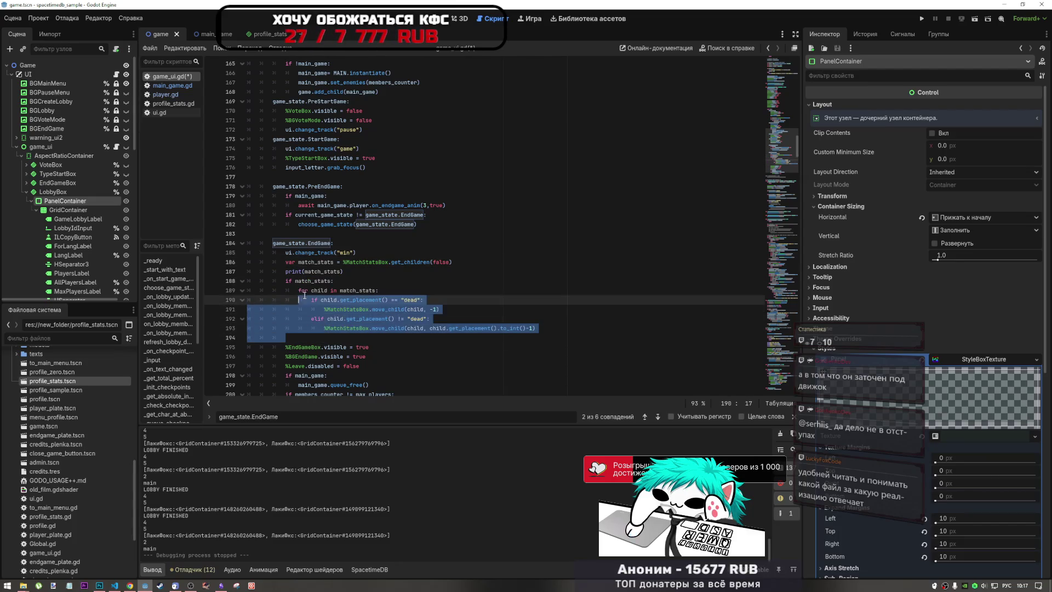
left_click(309, 280)
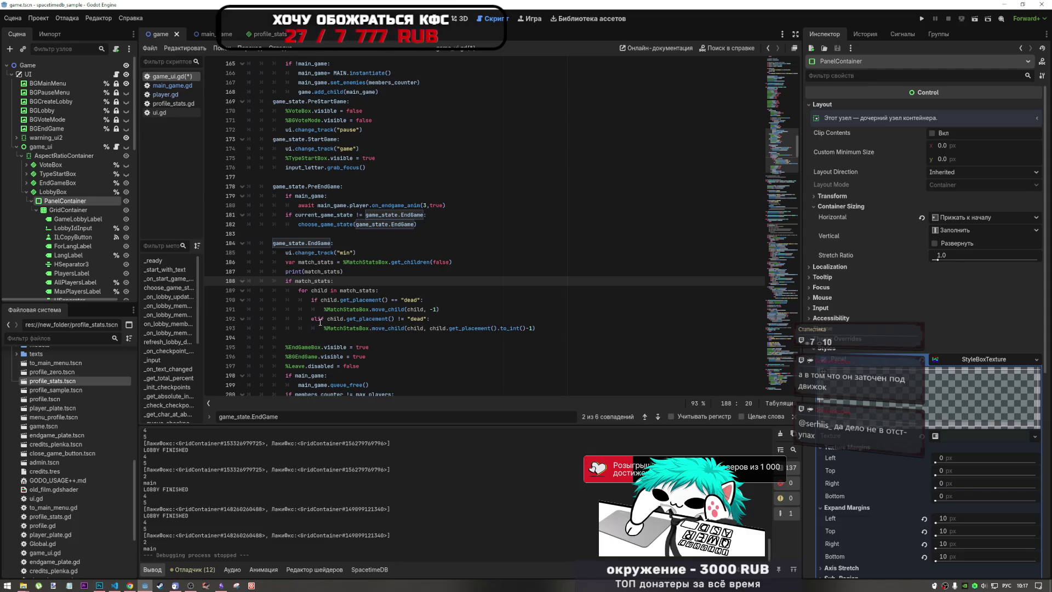
left_click_drag(298, 291, 377, 291)
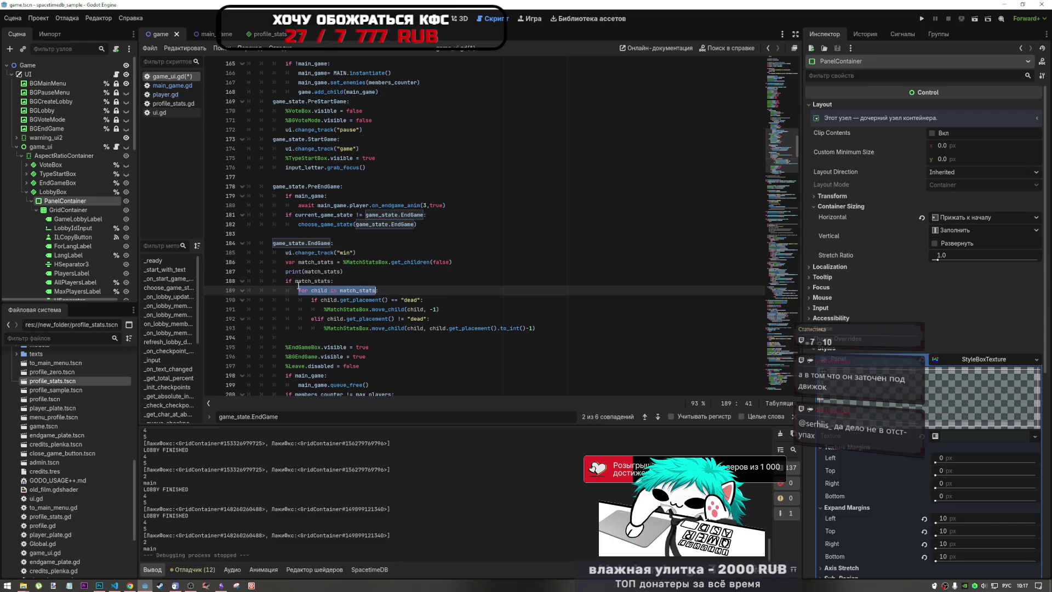
left_click(292, 282)
scroll(308, 205, "up", 9)
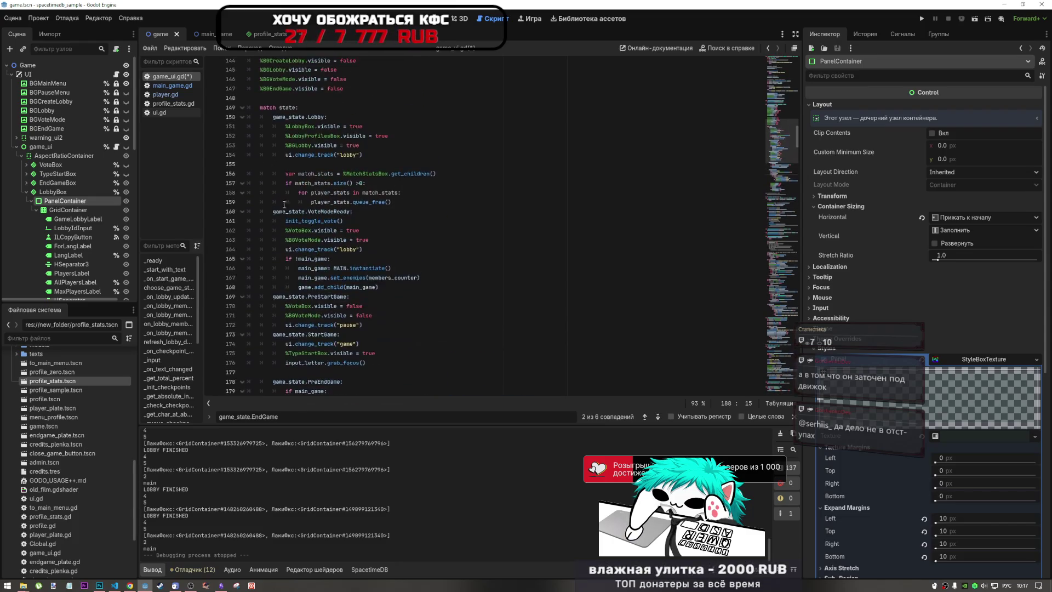
scroll(320, 270, "down", 11)
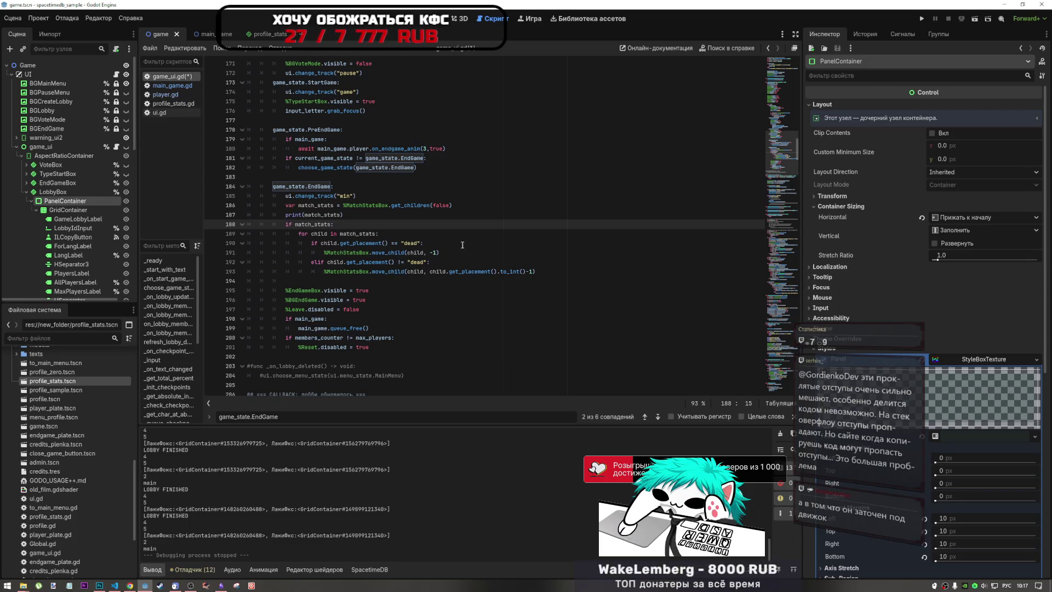
Step: Review the 'for child in match_stats' loop header on line 189 of game_ui.gd
key("Down")
key("Down")
key("Home")
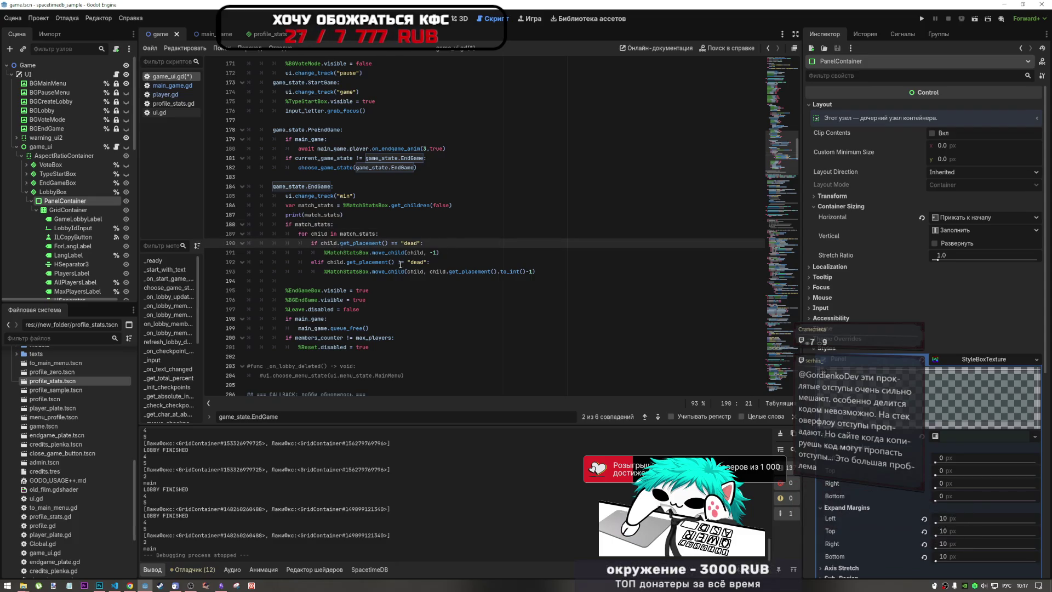
left_click_drag(299, 234, 336, 234)
left_click(375, 235)
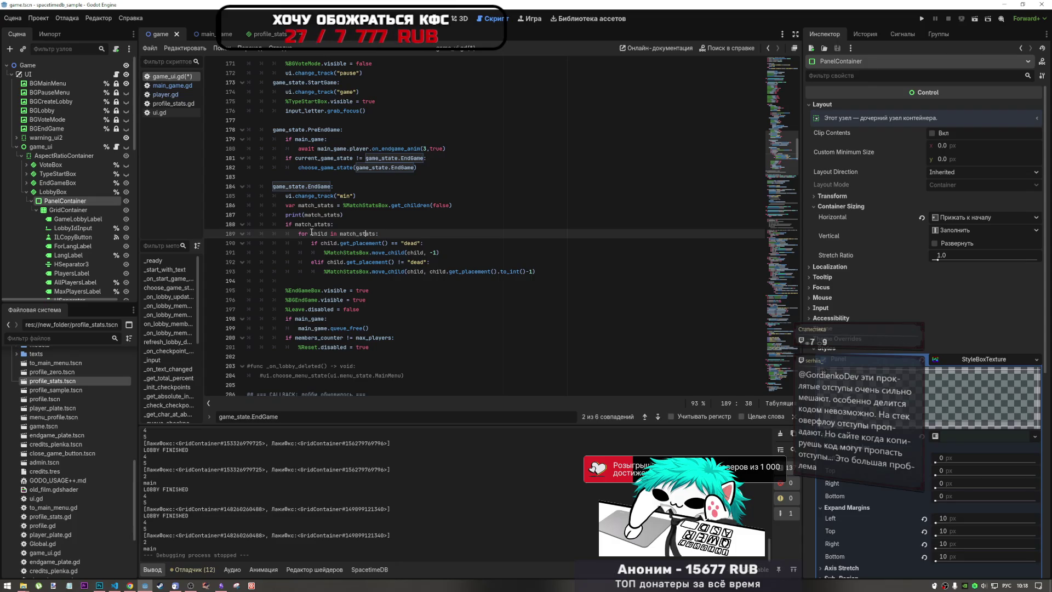
left_click_drag(312, 233, 377, 236)
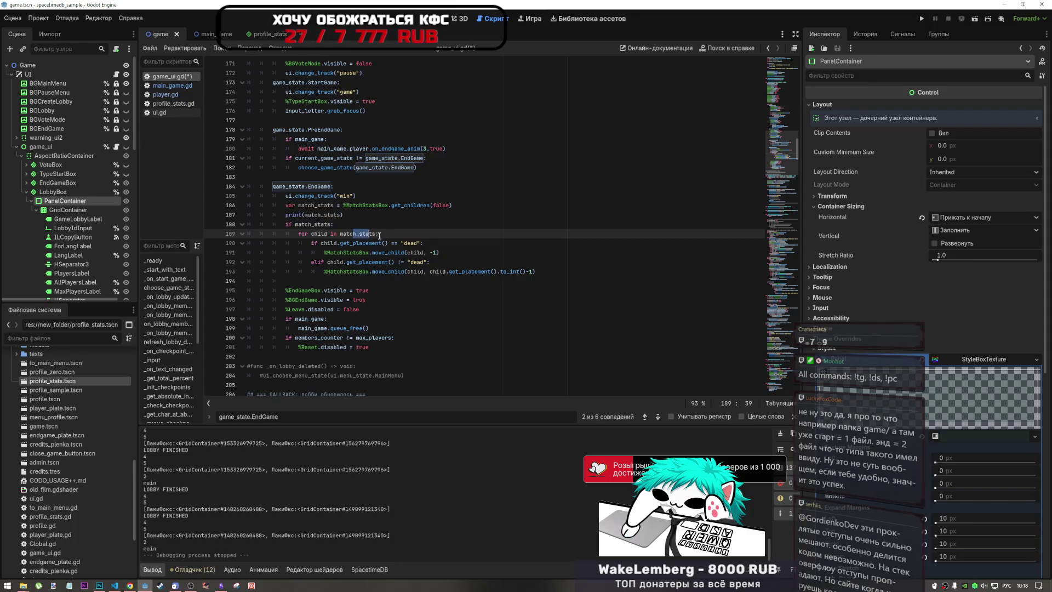
left_click_drag(298, 233, 380, 232)
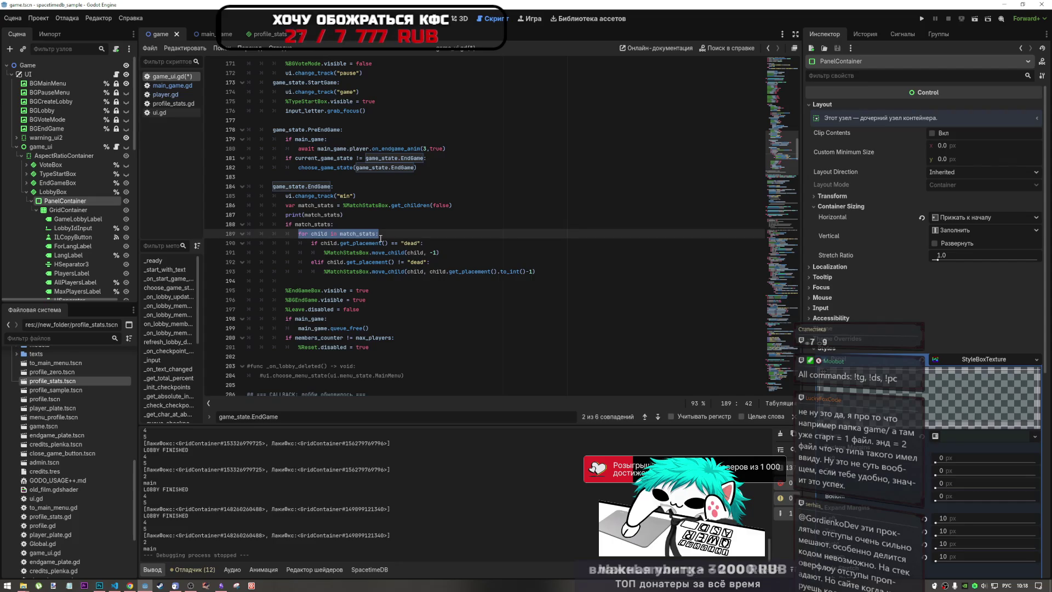
left_click(380, 238)
Step: Check the move_child and MatchStatsBox lines 191–193 in the EndGame branch
left_click(443, 262)
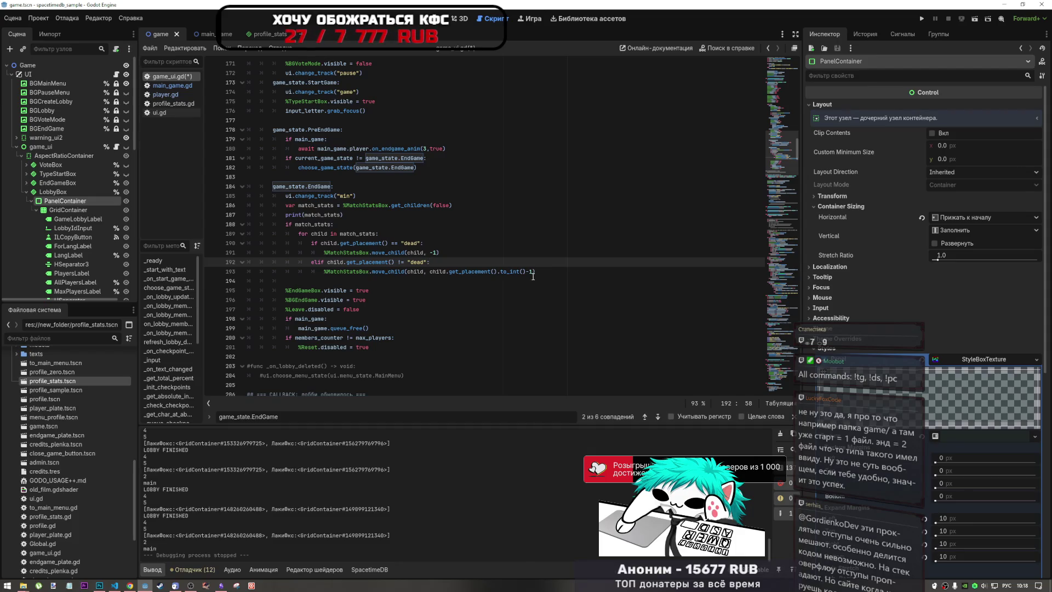
left_click(344, 271)
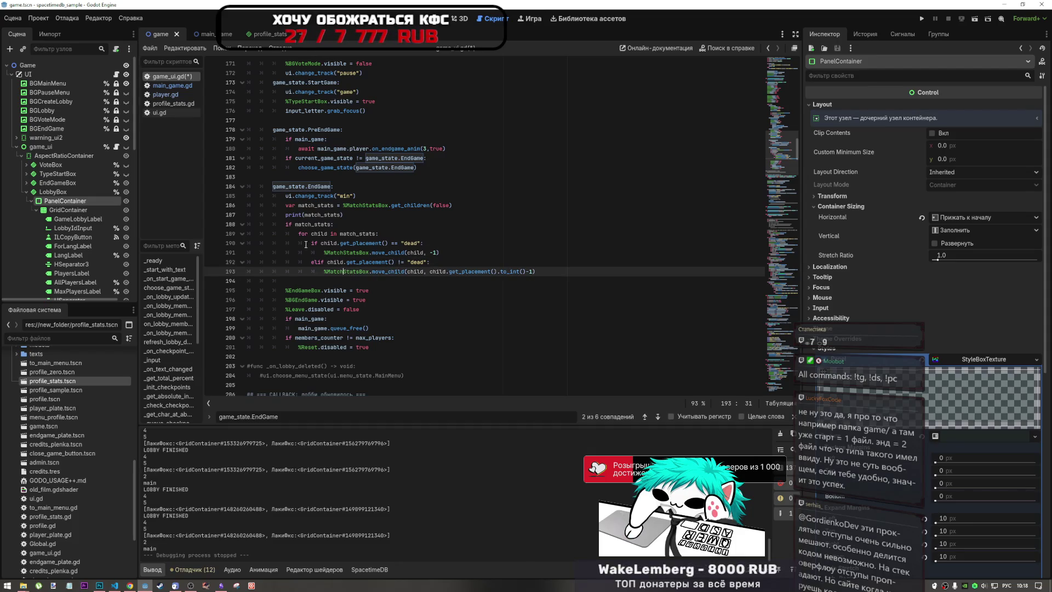
left_click(324, 253)
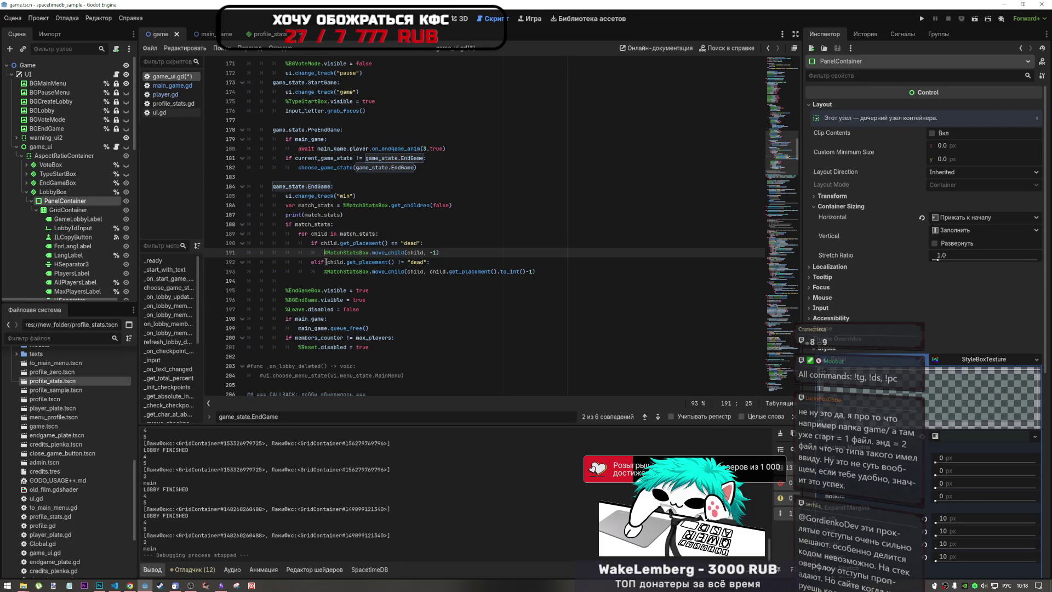
mouse_move(325, 302)
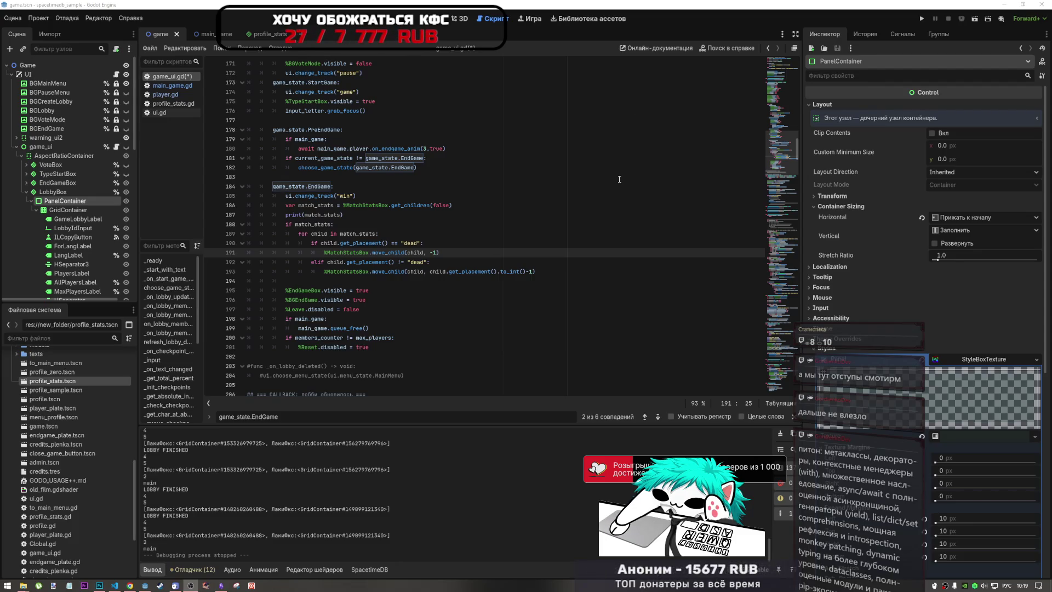
Step: Review the PreEndGame and EndGame match cases and save game_ui.gd with Ctrl+S
left_click(651, 186)
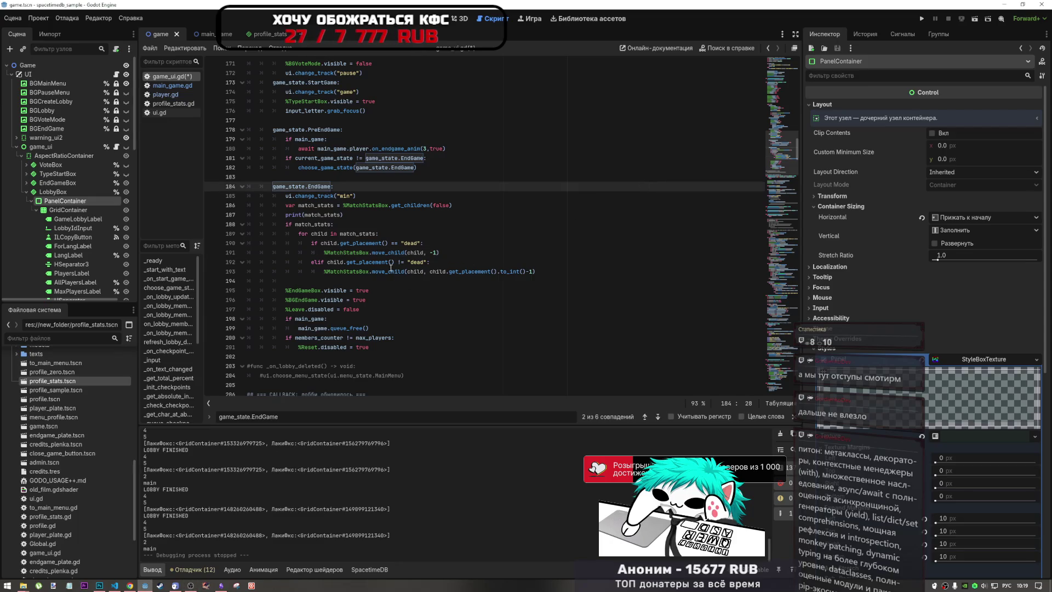
key("Up")
scroll(347, 187, "up", 7)
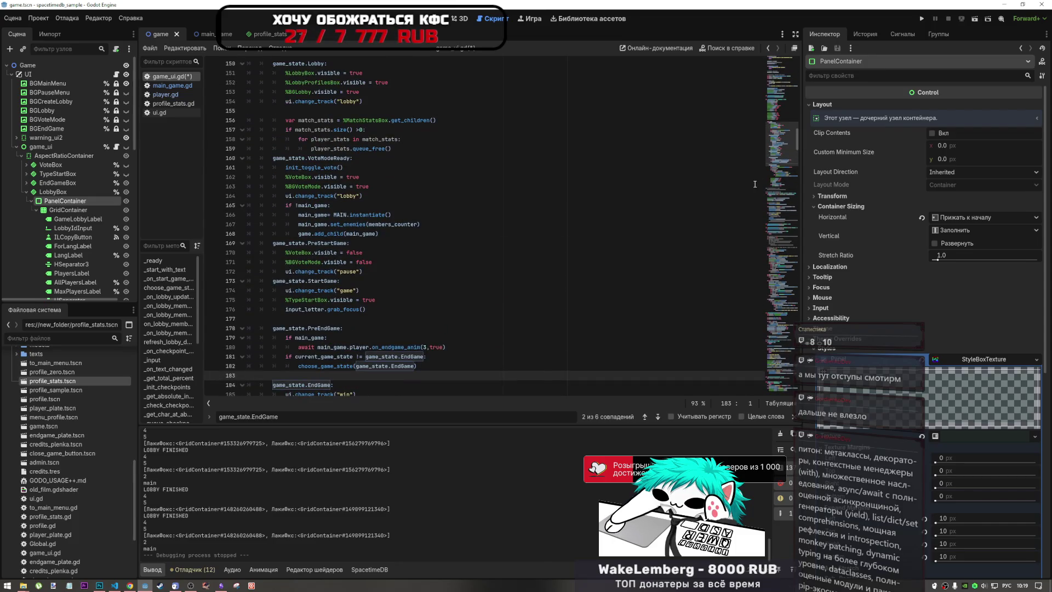
scroll(419, 269, "down", 4)
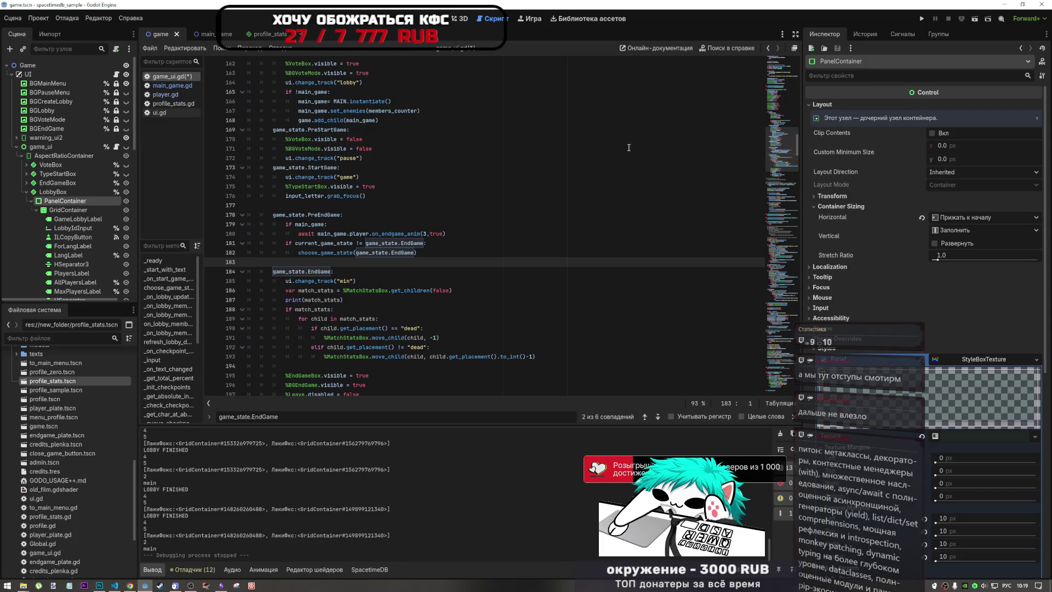
left_click(384, 215)
left_click(447, 289)
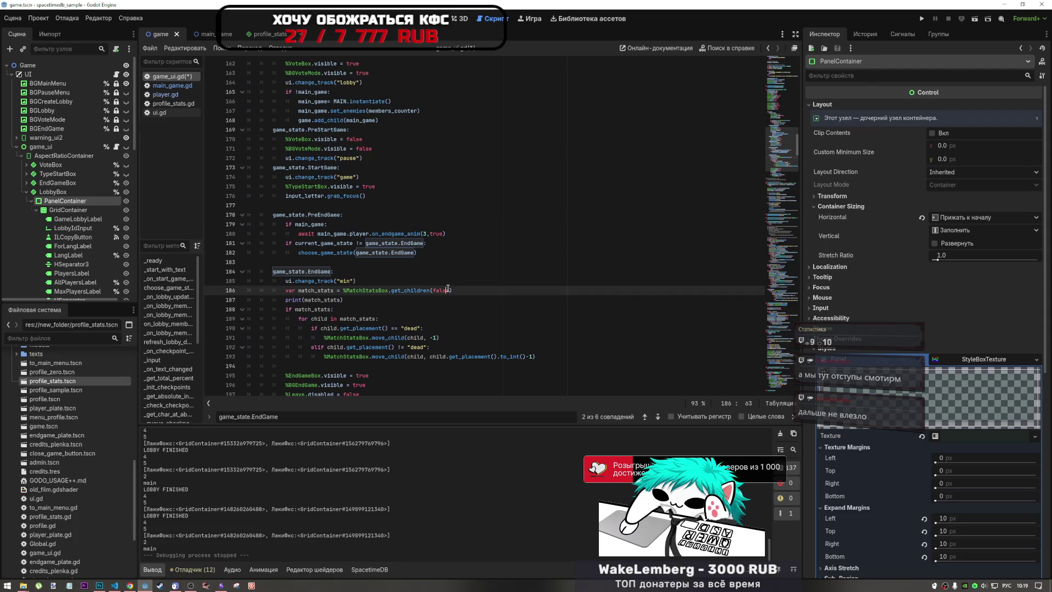
key("ctrl+s")
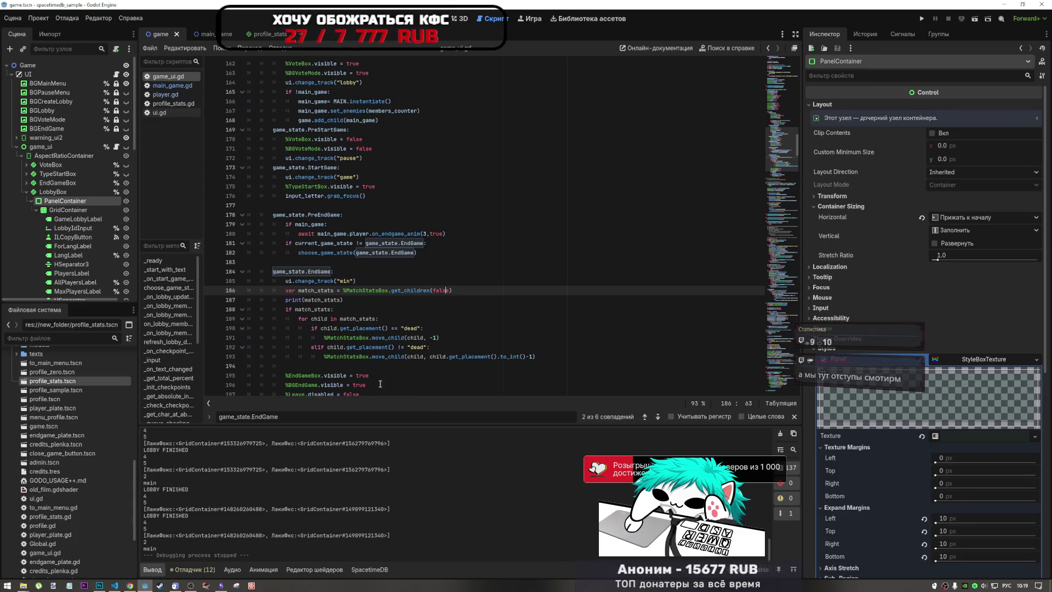
left_click(337, 253)
key("Up")
key("Up")
key("Up")
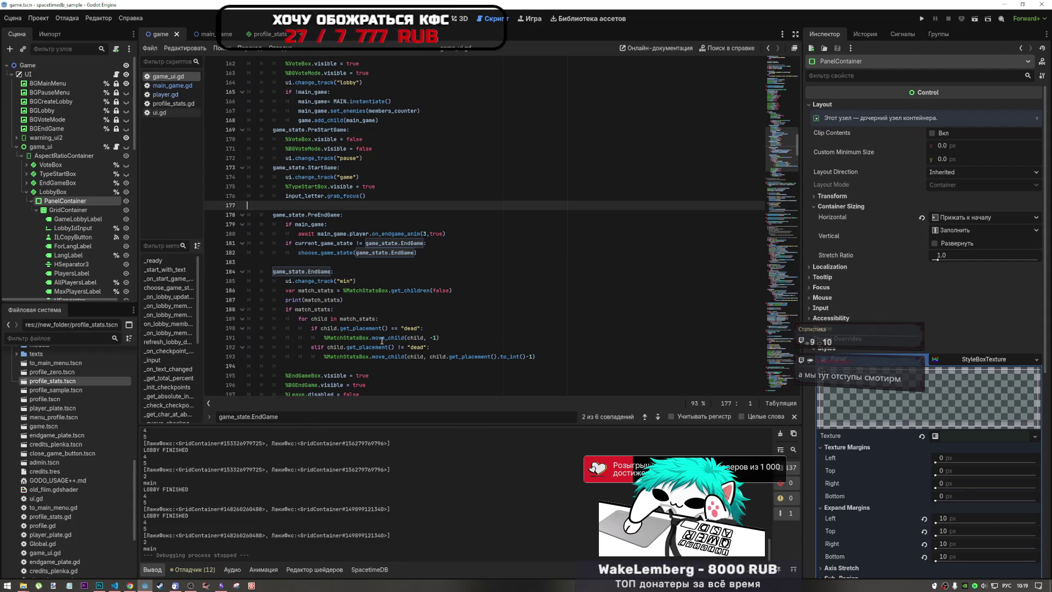
scroll(366, 342, "down", 1)
scroll(367, 341, "down", 2)
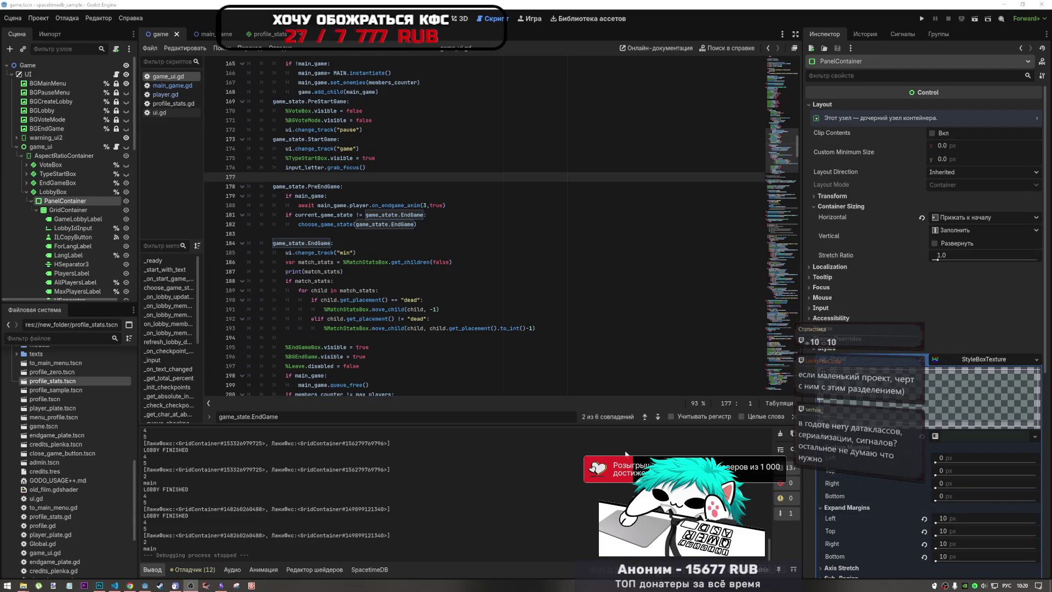
left_click(368, 336)
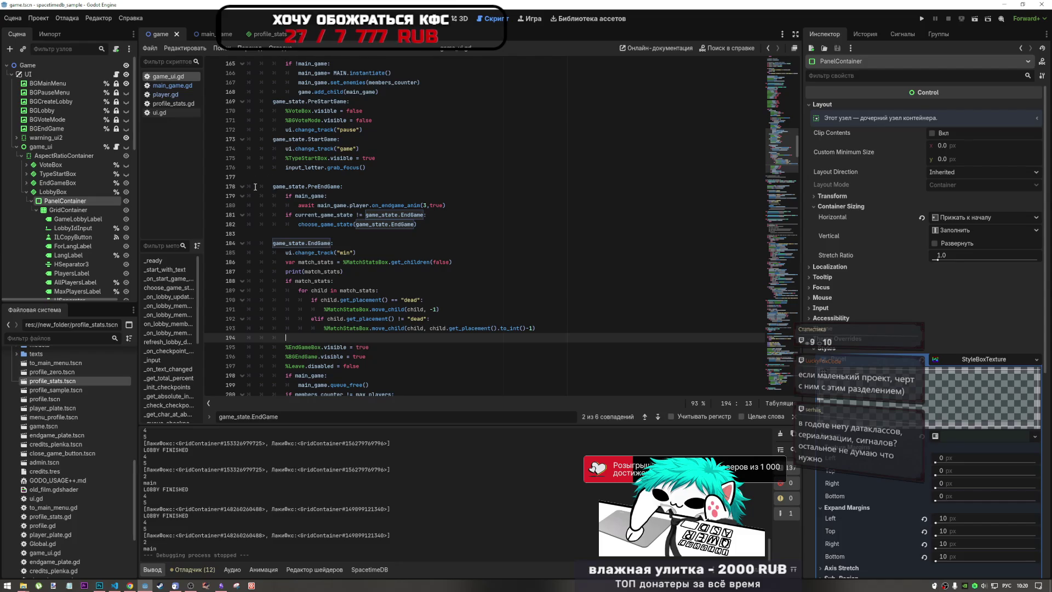
left_click(333, 244)
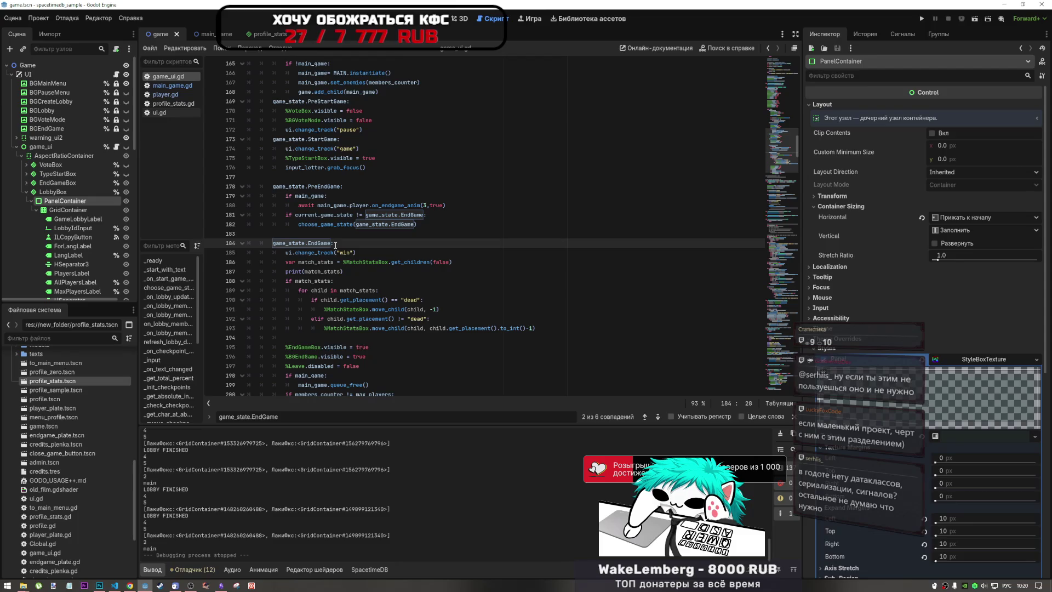
key("Up")
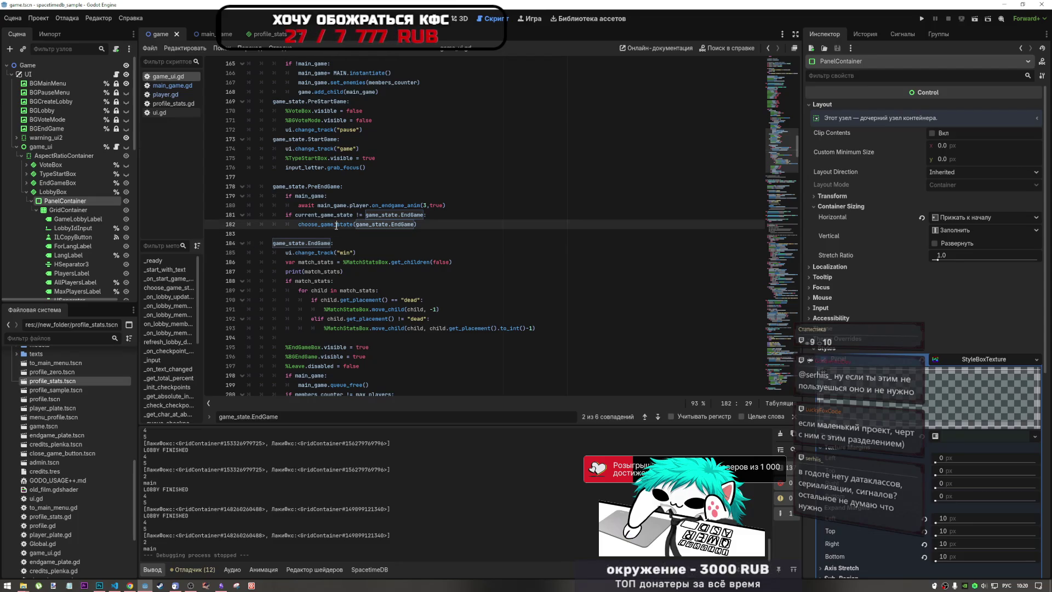
scroll(343, 257, "up", 3)
scroll(342, 257, "up", 10)
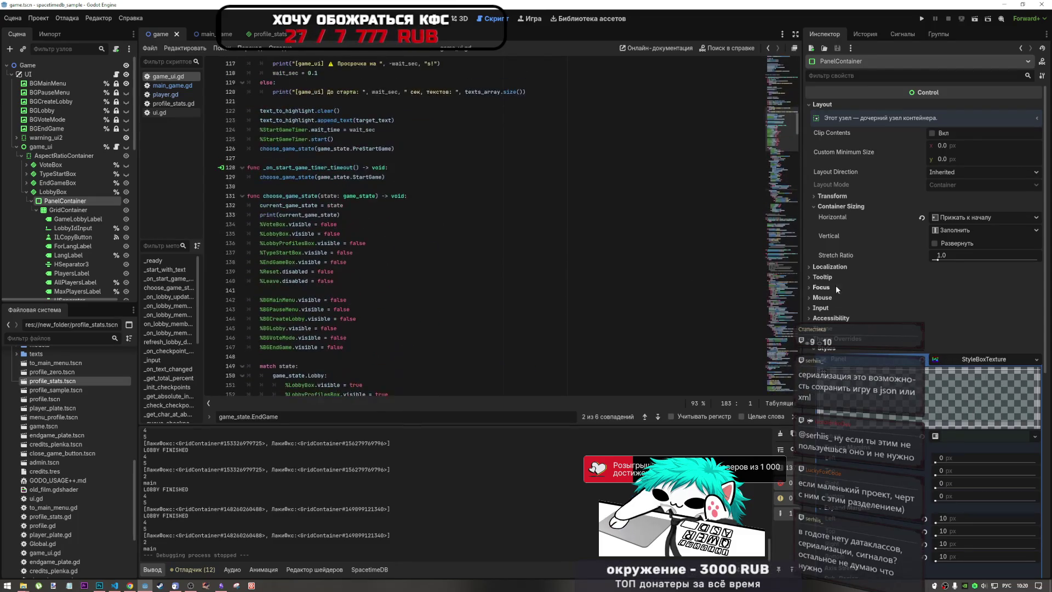
Step: Collapse the LobbyBox and LobbyProfilesBox nodes in the Scene dock
mouse_move(779, 127)
left_mouse_down()
mouse_move(781, 90)
mouse_move(775, 107)
left_mouse_up()
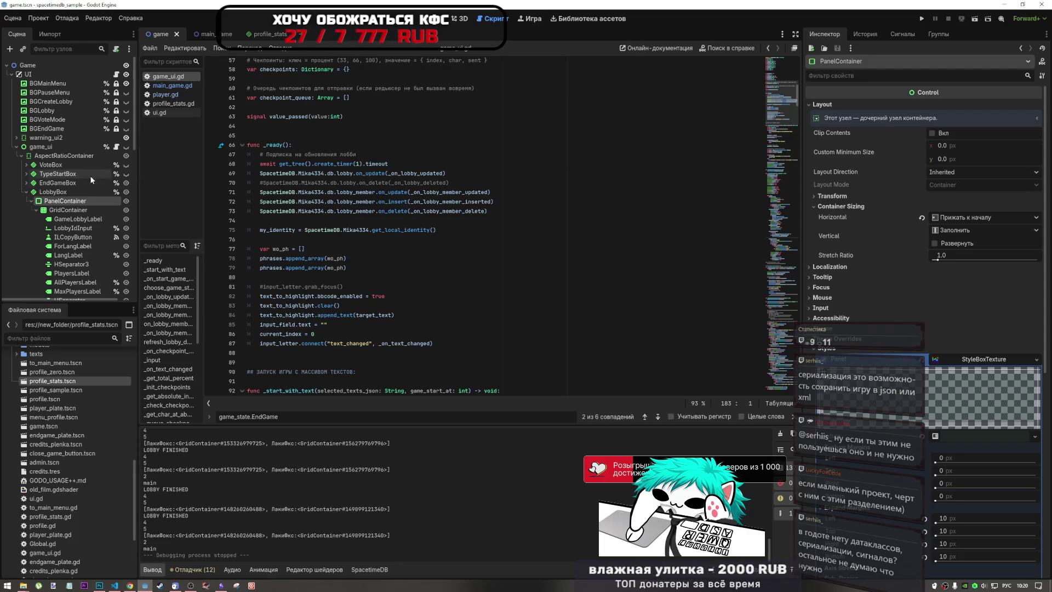
left_click(26, 193)
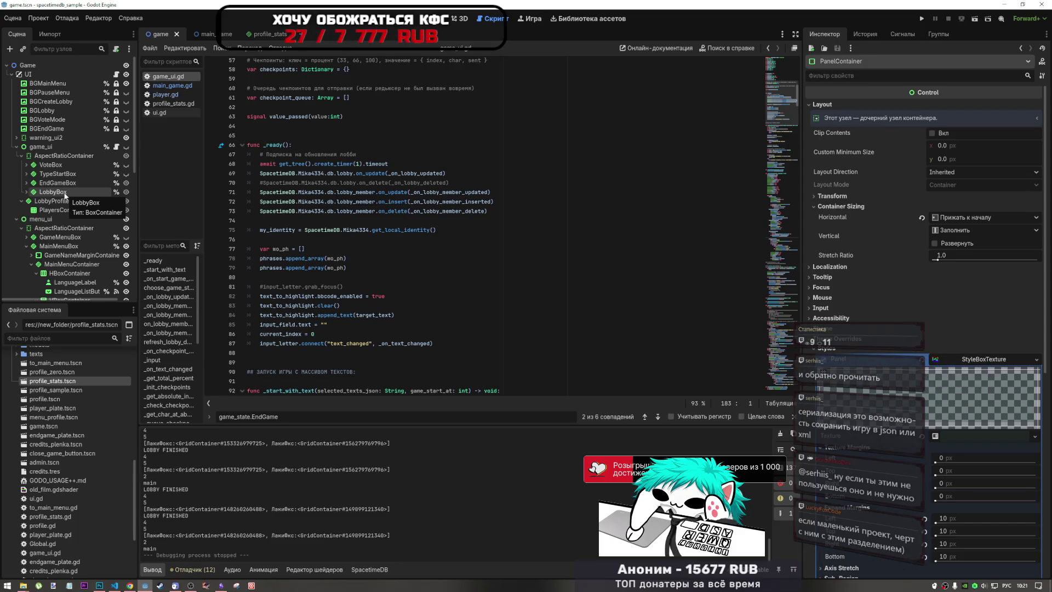
left_click(22, 202)
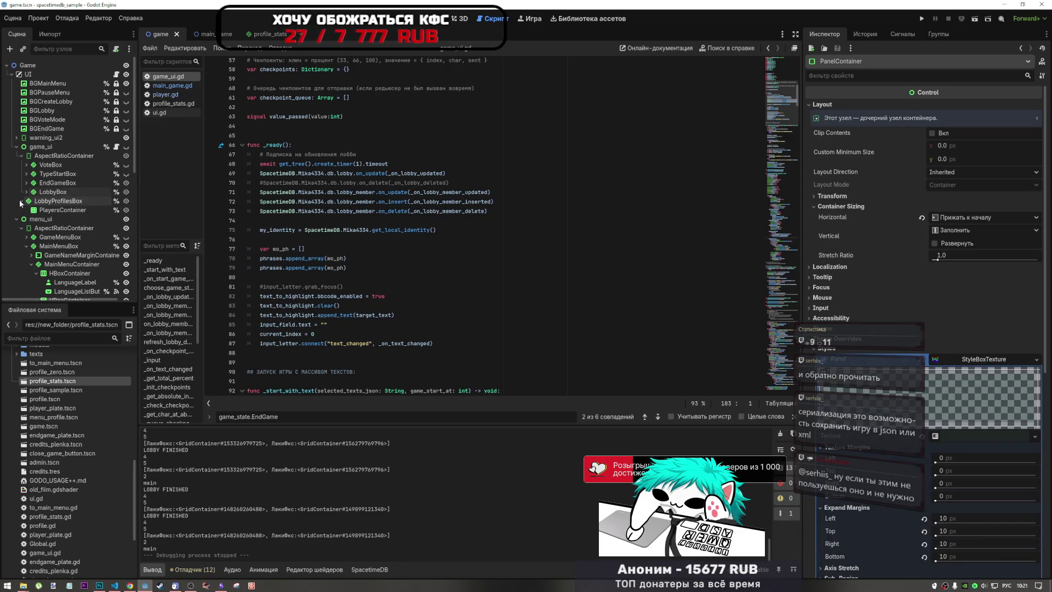
left_click(57, 173)
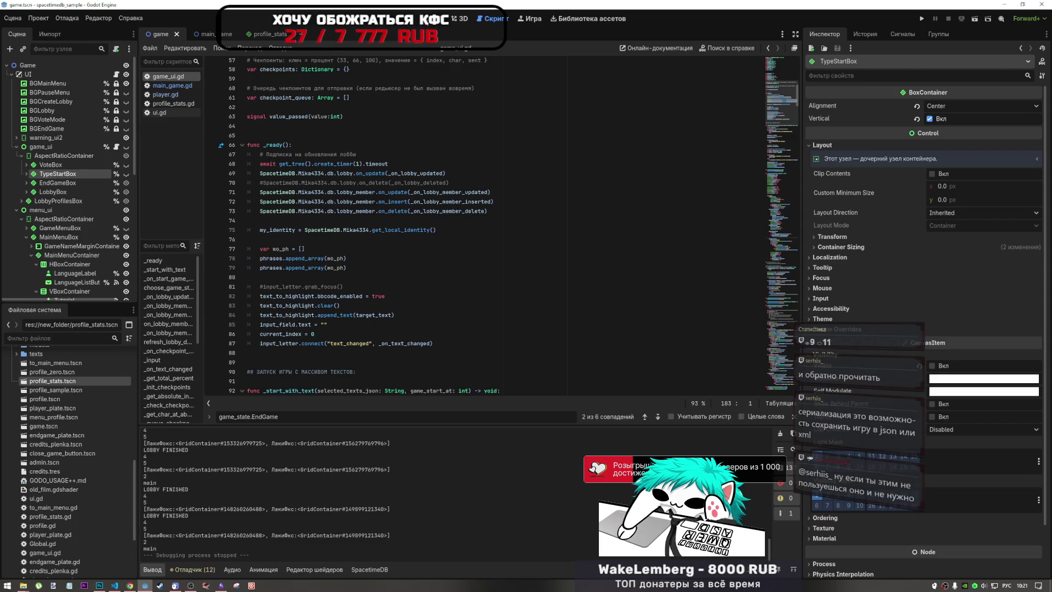
Step: In the 2D view, briefly show then hide the VoteBox and lobby panels, and select QuickStart
left_click(425, 22)
left_click(66, 164)
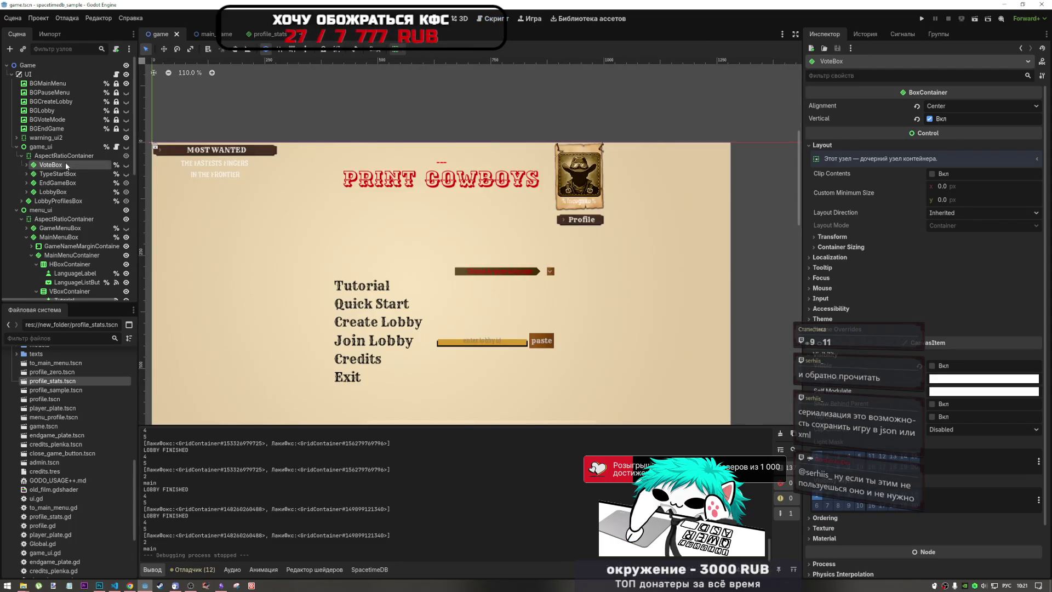
left_click(126, 165)
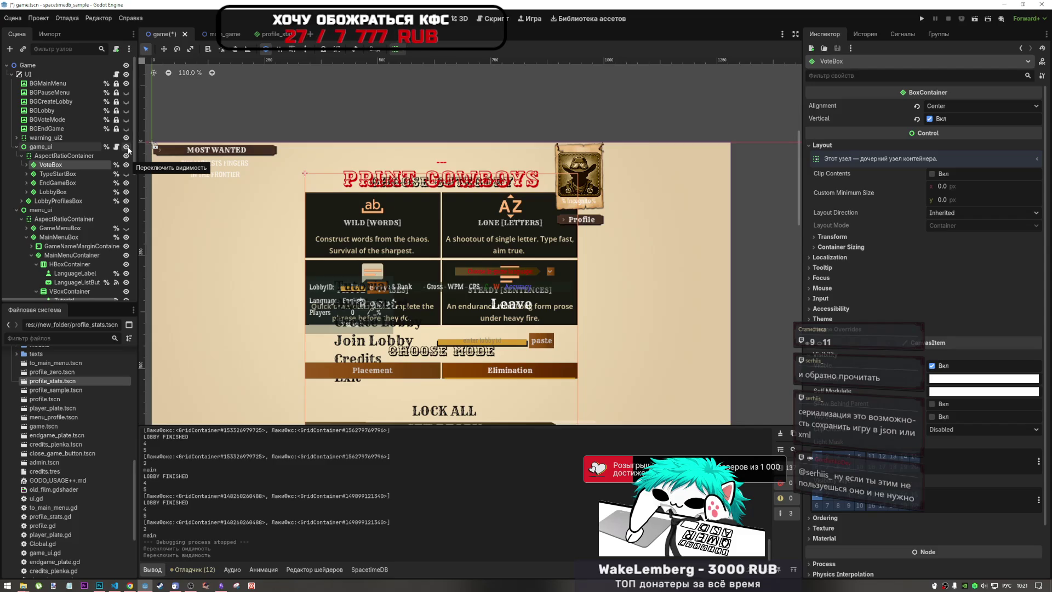
left_click(126, 155)
left_click(126, 200)
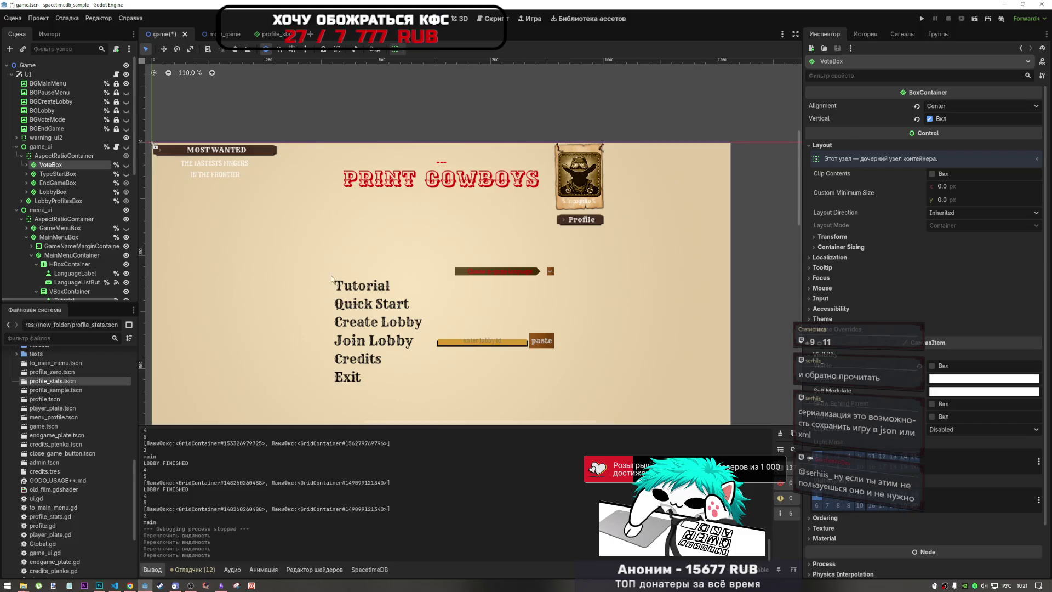
left_click(360, 308)
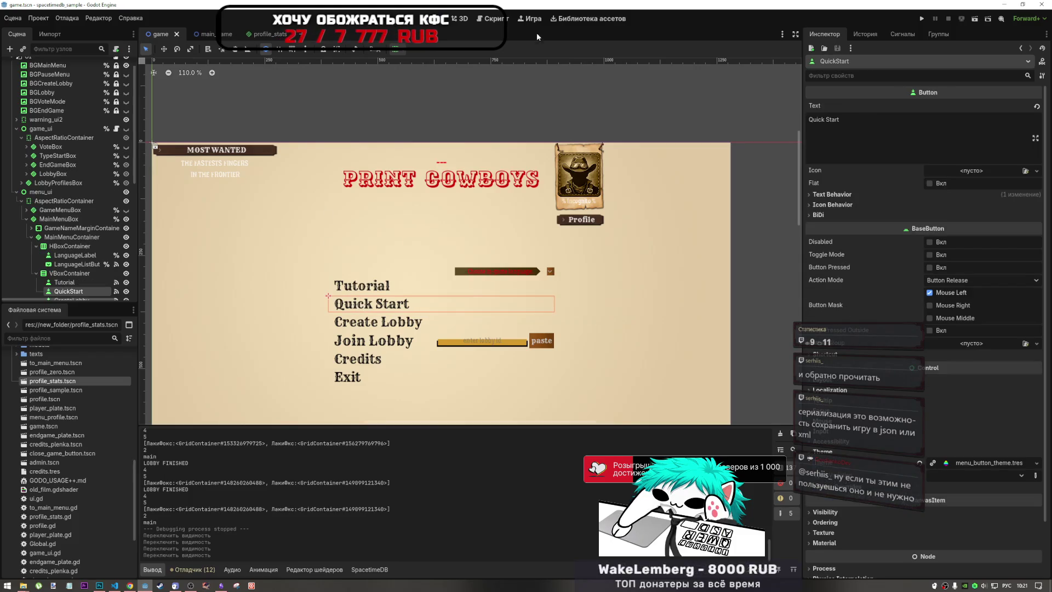
Step: Scroll game_ui.gd down to _start_with_text and place the caret at the end of line 111
key("ctrl+F3")
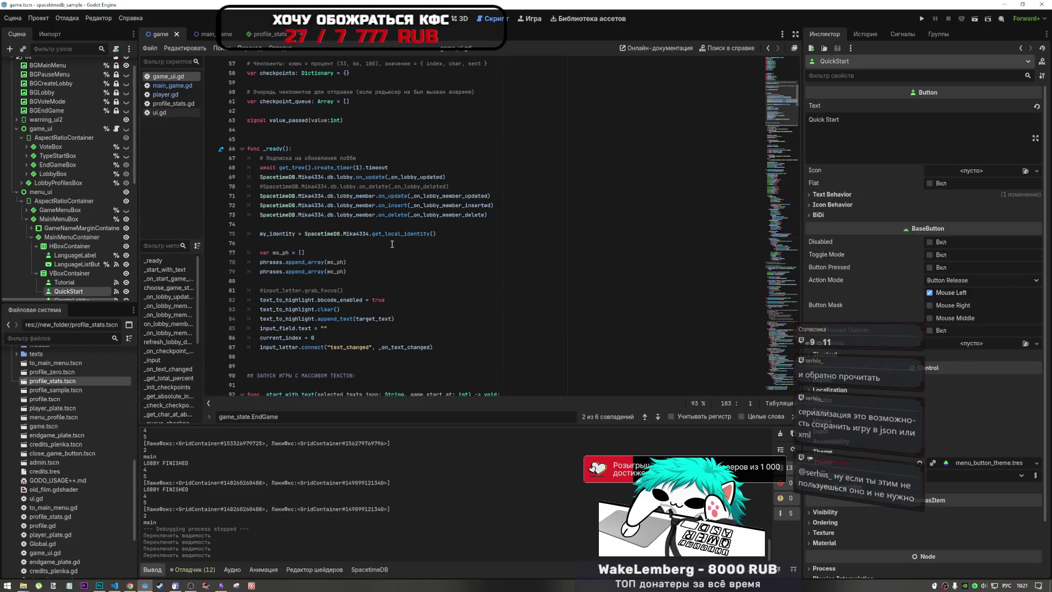
mouse_move(397, 241)
scroll(398, 241, "down", 10)
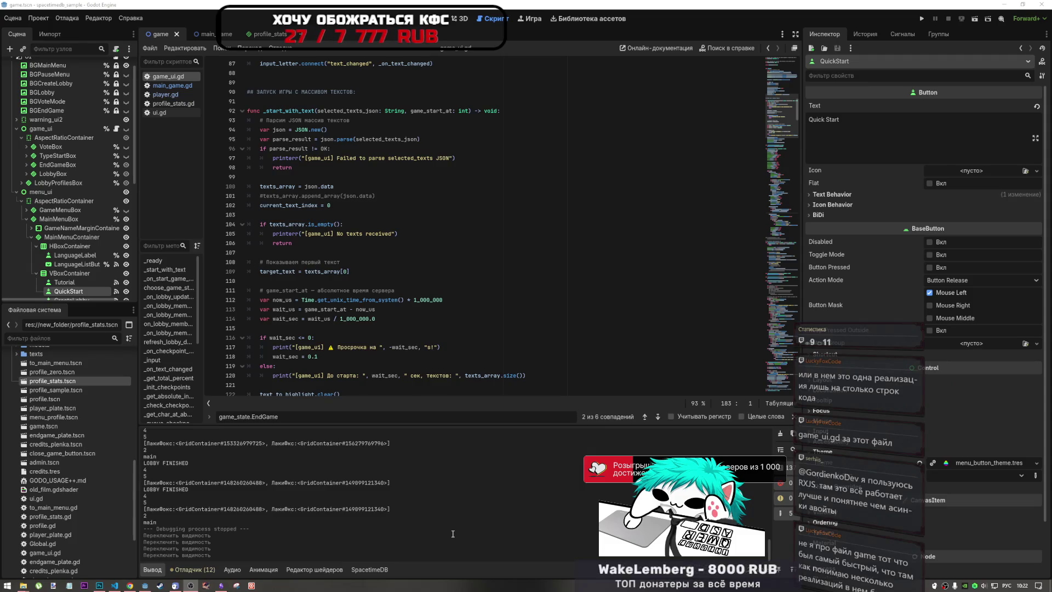
left_click(412, 291)
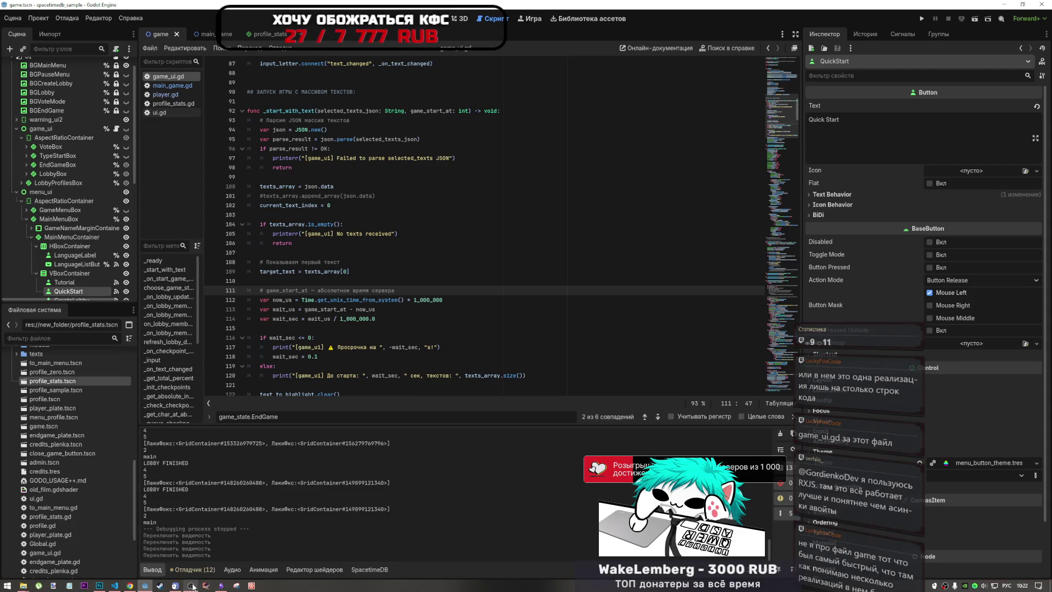
left_click(221, 586)
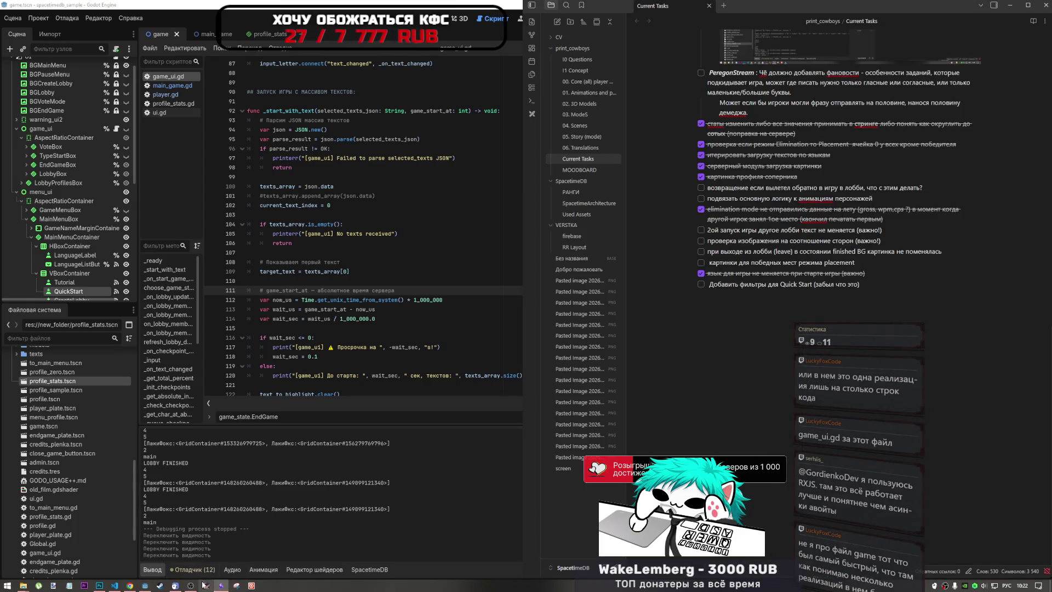
left_click(221, 585)
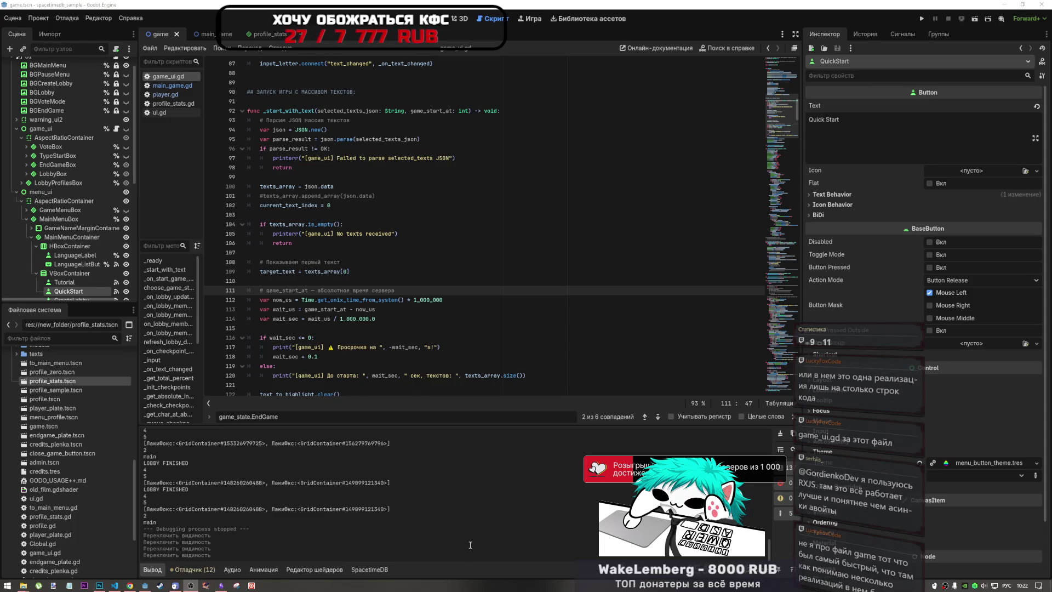
left_click(634, 298)
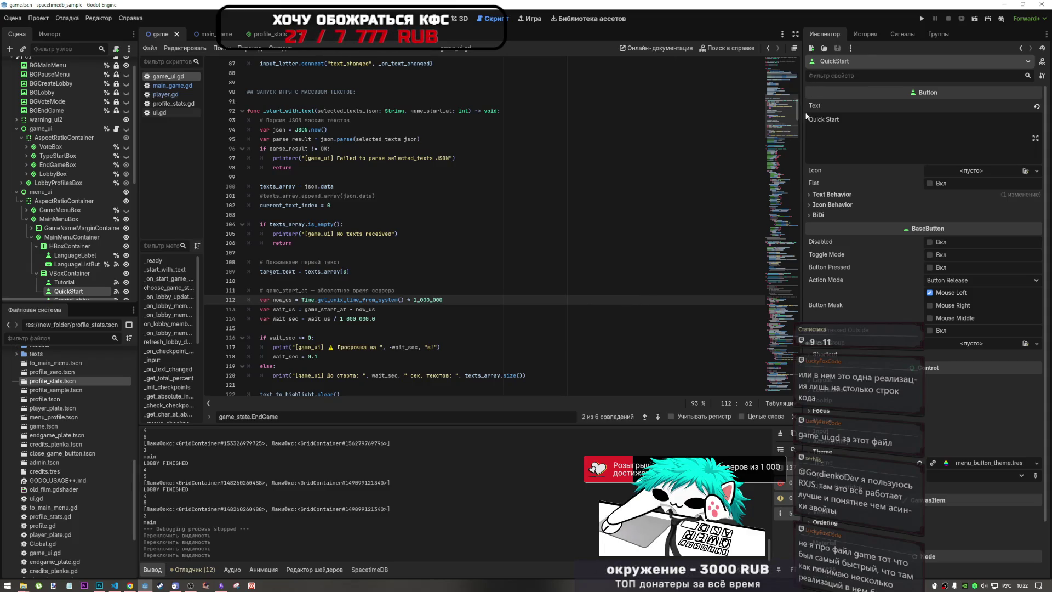
left_click_drag(787, 122, 787, 268)
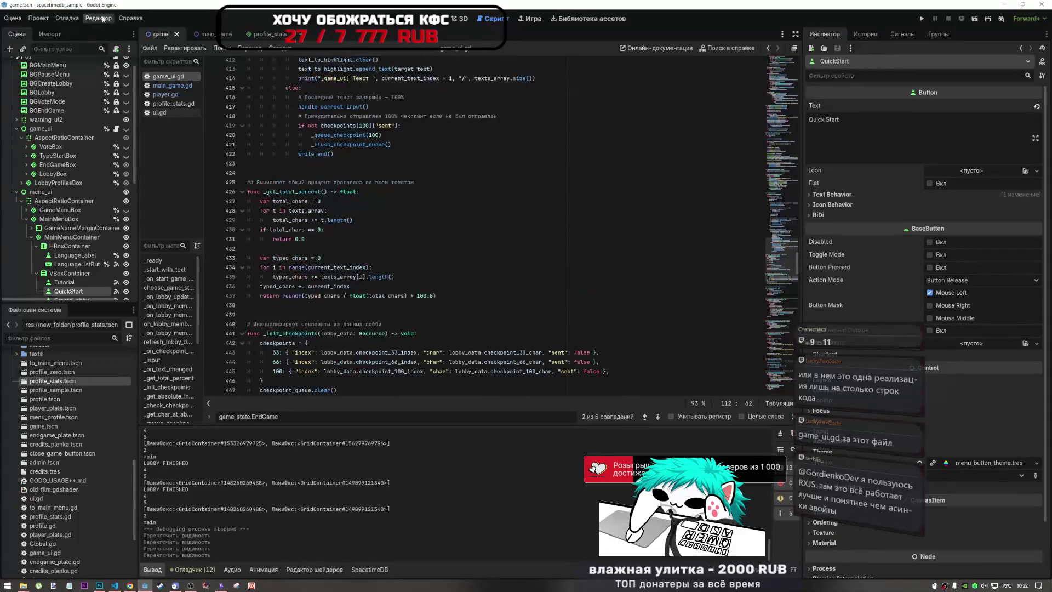
left_click(207, 34)
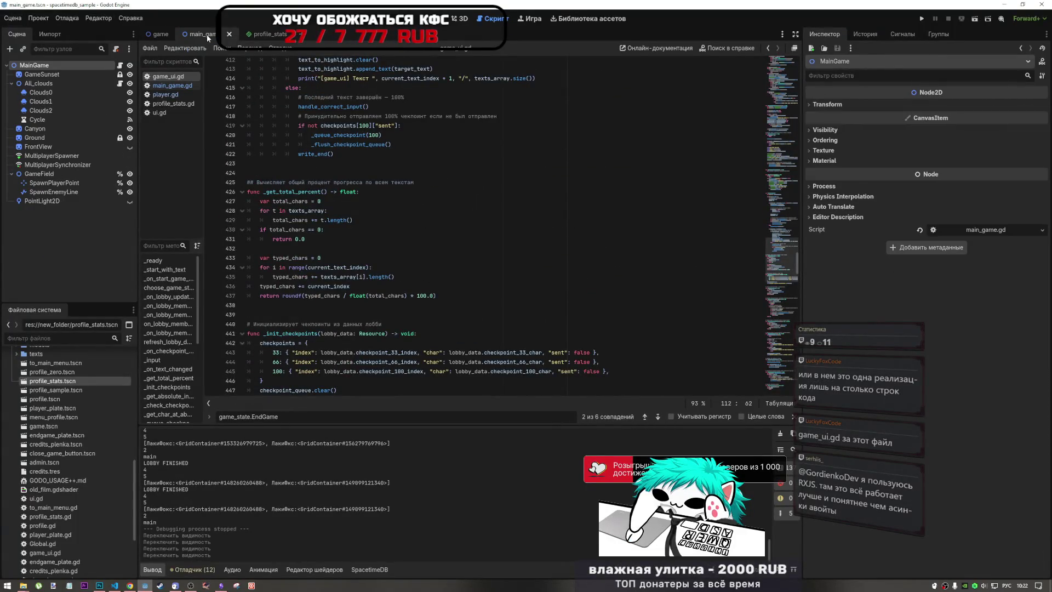
left_click(161, 34)
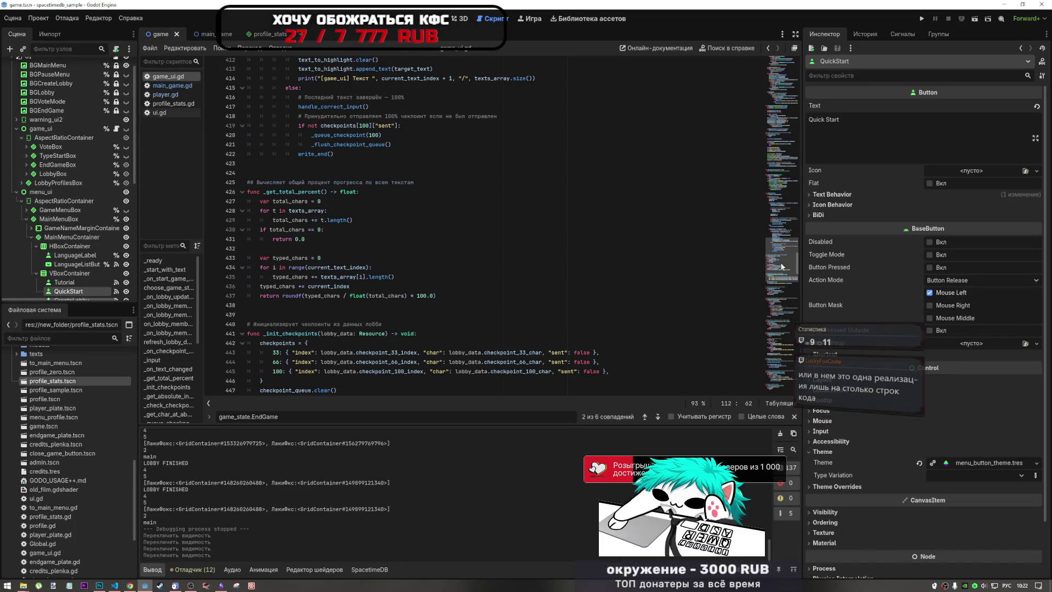
scroll(782, 284, "down", 5)
scroll(782, 284, "down", 10)
scroll(585, 300, "down", 9)
scroll(776, 316, "down", 20)
scroll(781, 378, "up", 20)
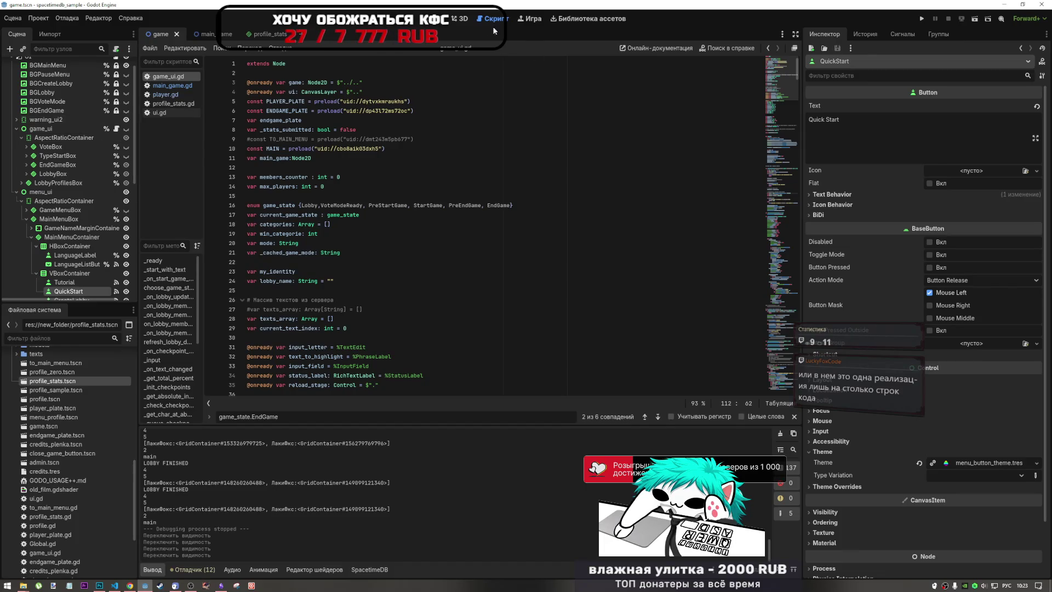
Step: Open the main_game scene, view its 2D canvas, then return to main_game.gd
left_click(203, 35)
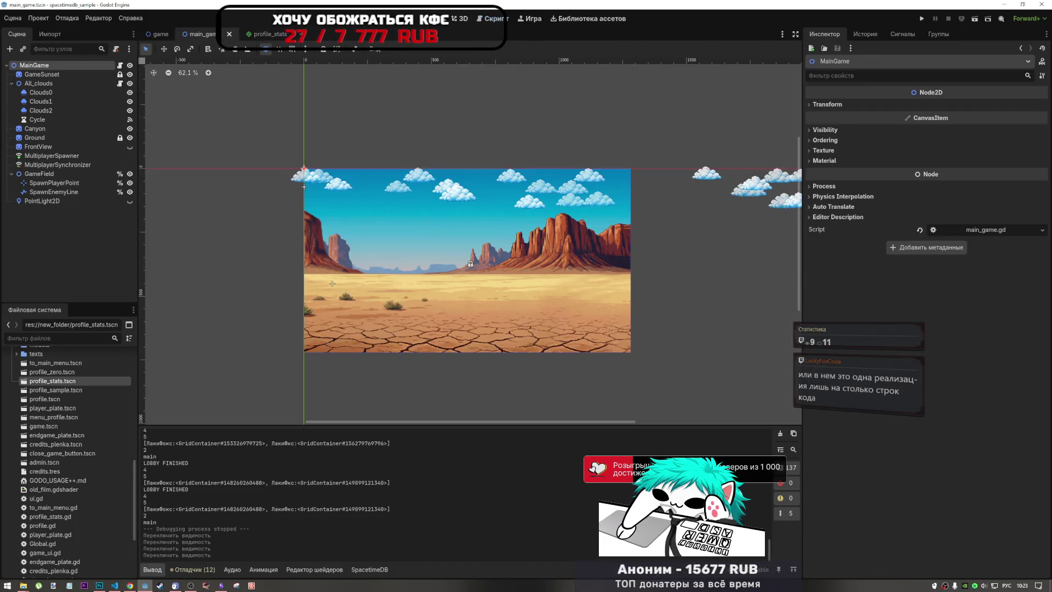
left_click(435, 18)
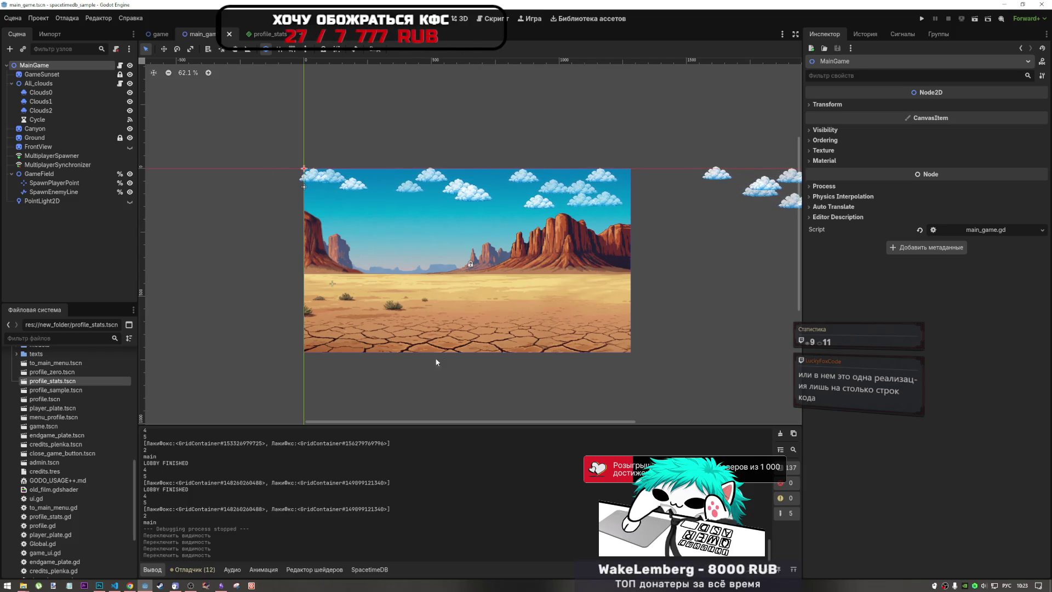
left_click(491, 18)
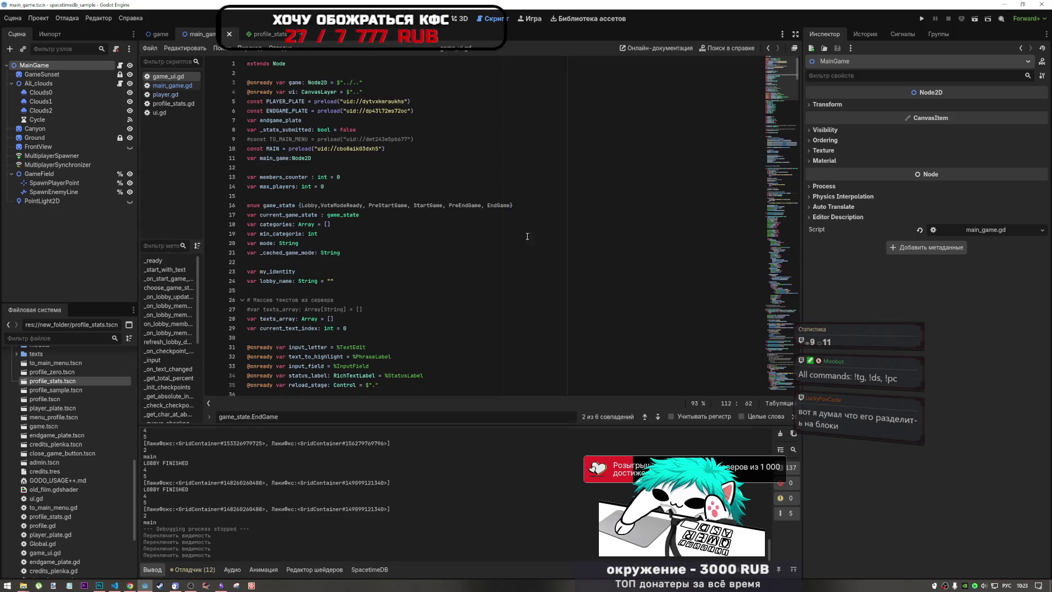
Step: Select and inspect the game_state enum values on line 16, then return to the 2D view
left_click(301, 205)
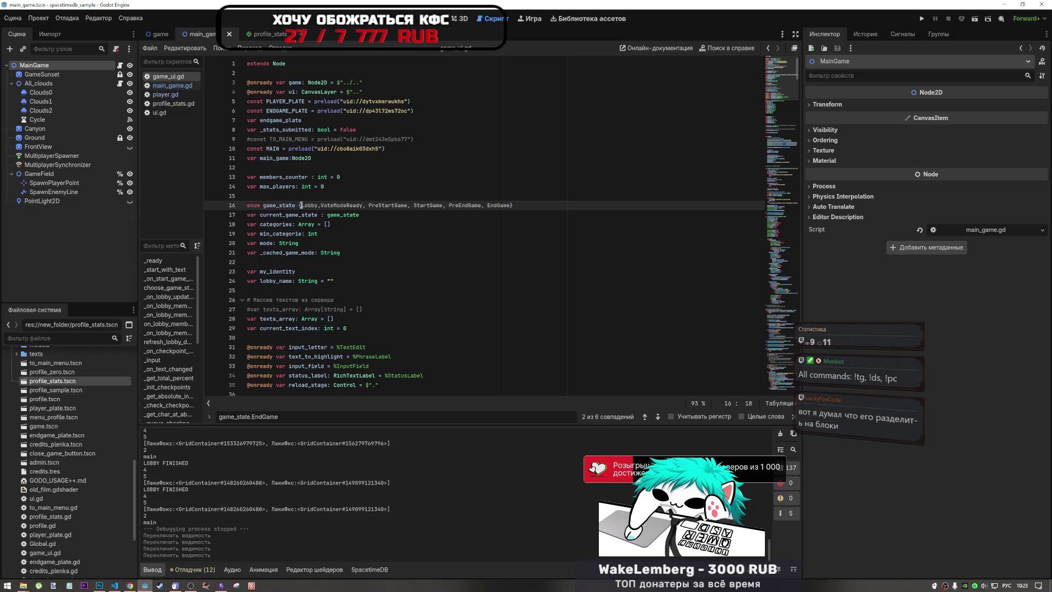
left_click_drag(307, 205, 511, 205)
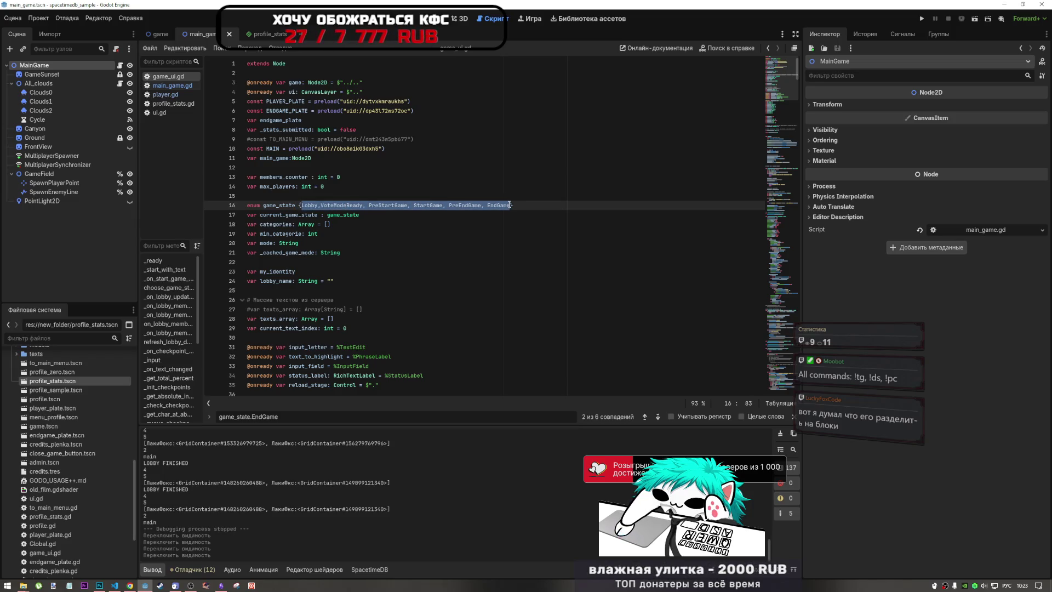
mouse_move(322, 177)
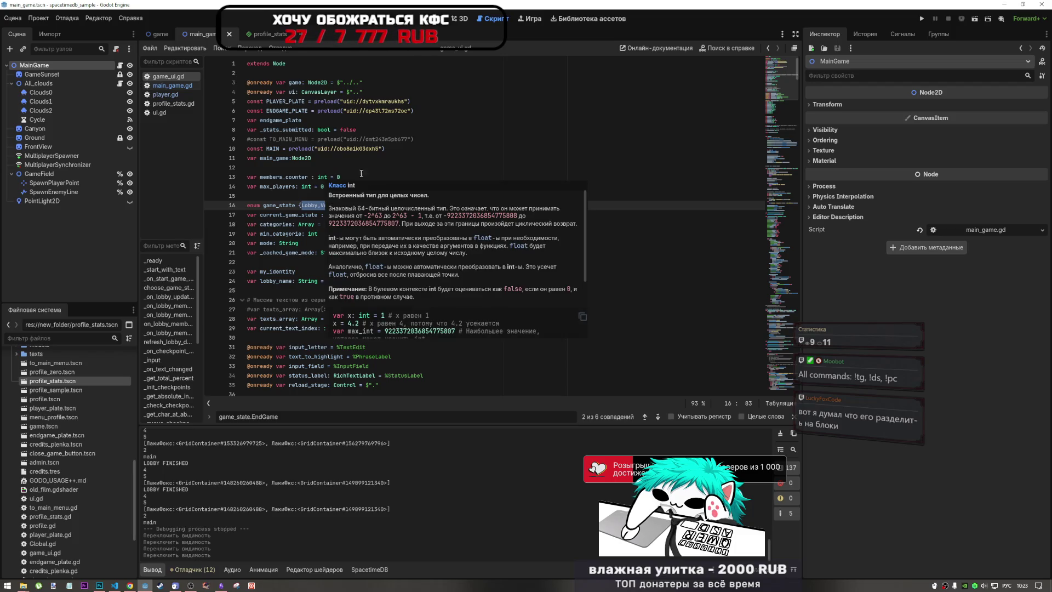
left_click(368, 199)
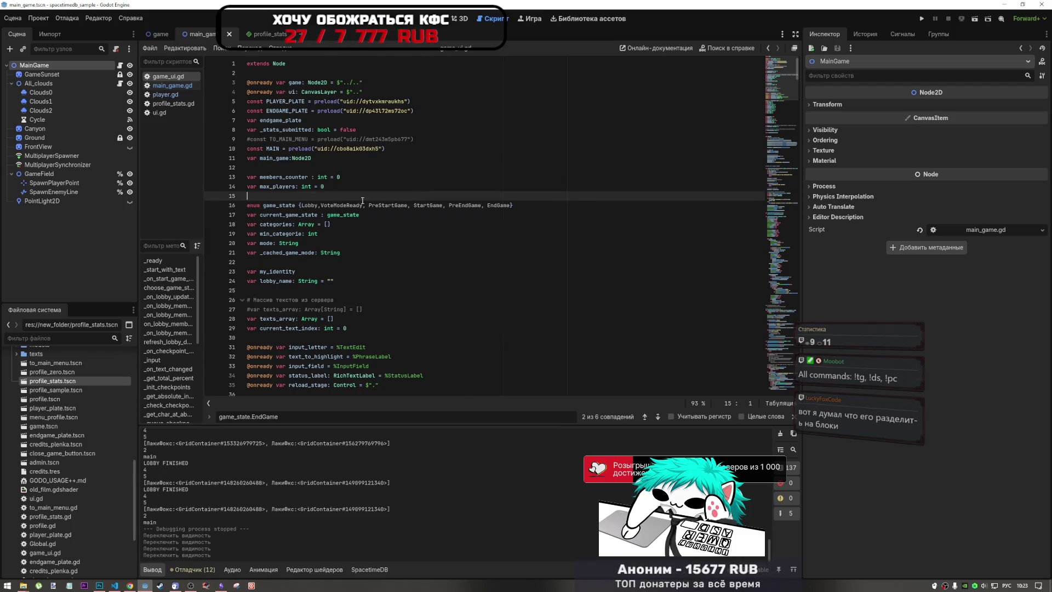
left_click(369, 205)
left_click(321, 205)
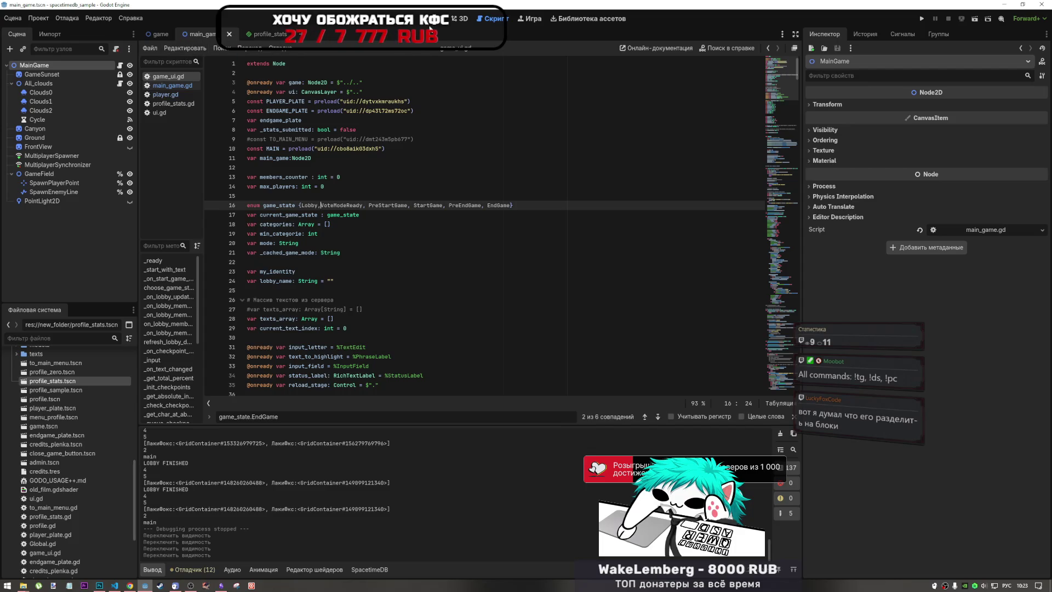
left_click(354, 206)
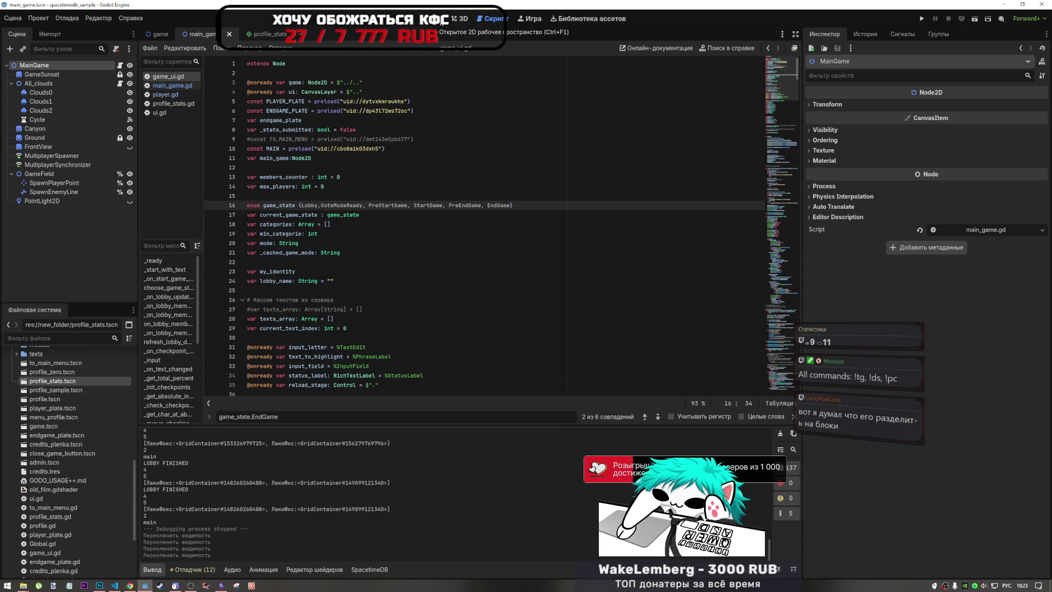
left_click(441, 23)
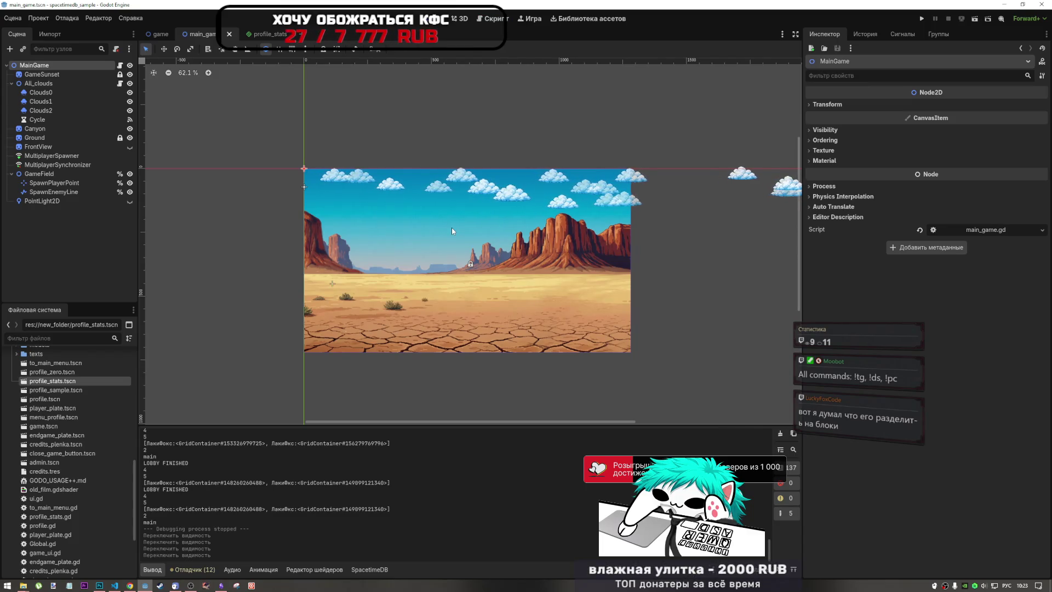
Step: Add a space after 'Lobby,' in main_game.gd's game_state enum
left_click(506, 22)
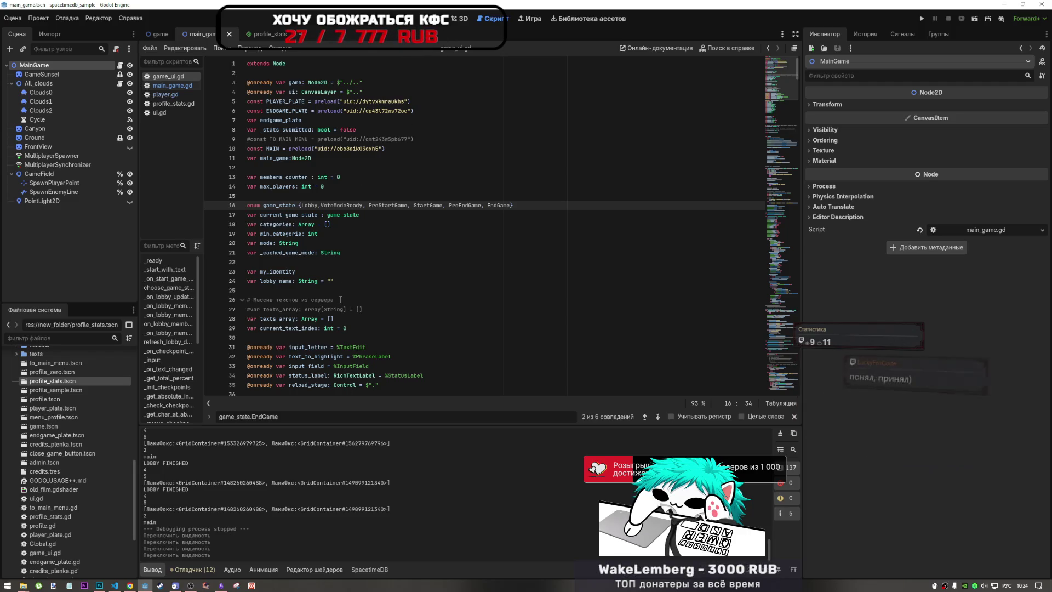
scroll(340, 303, "down", 3)
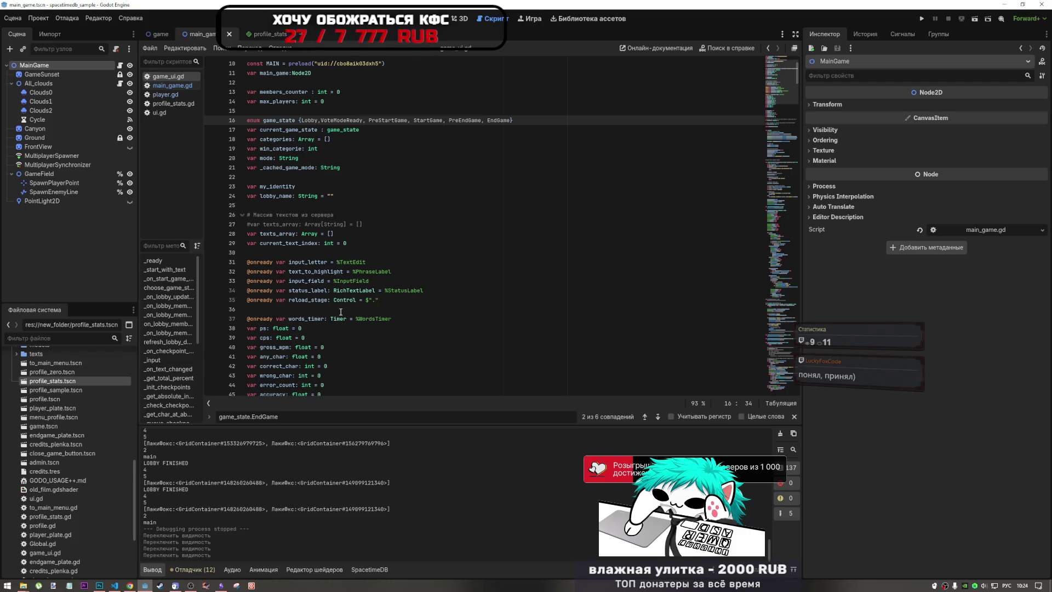
left_click(326, 120)
left_click(388, 184)
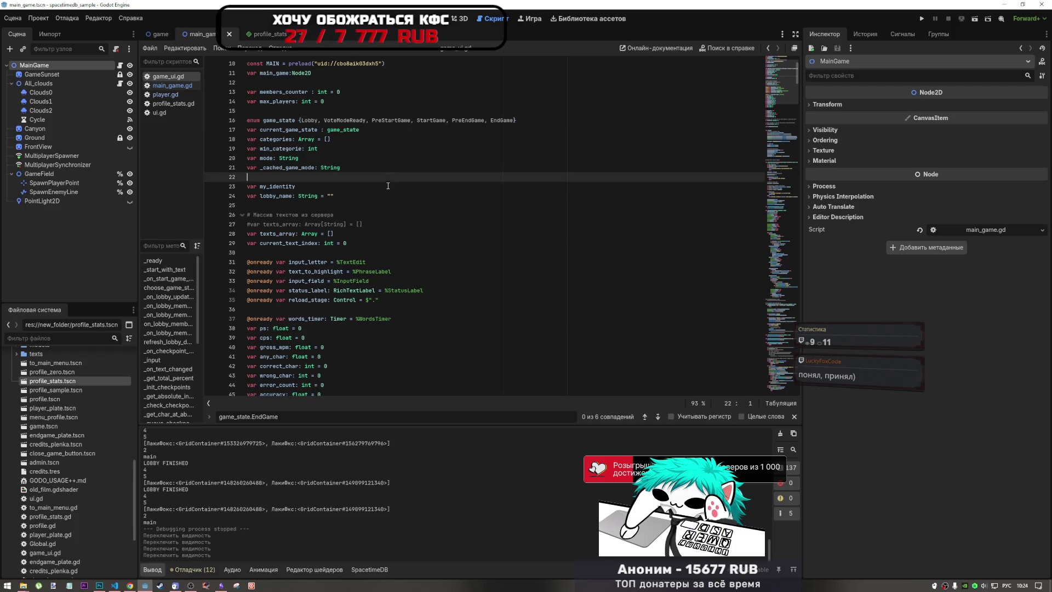
scroll(490, 314, "down", 8)
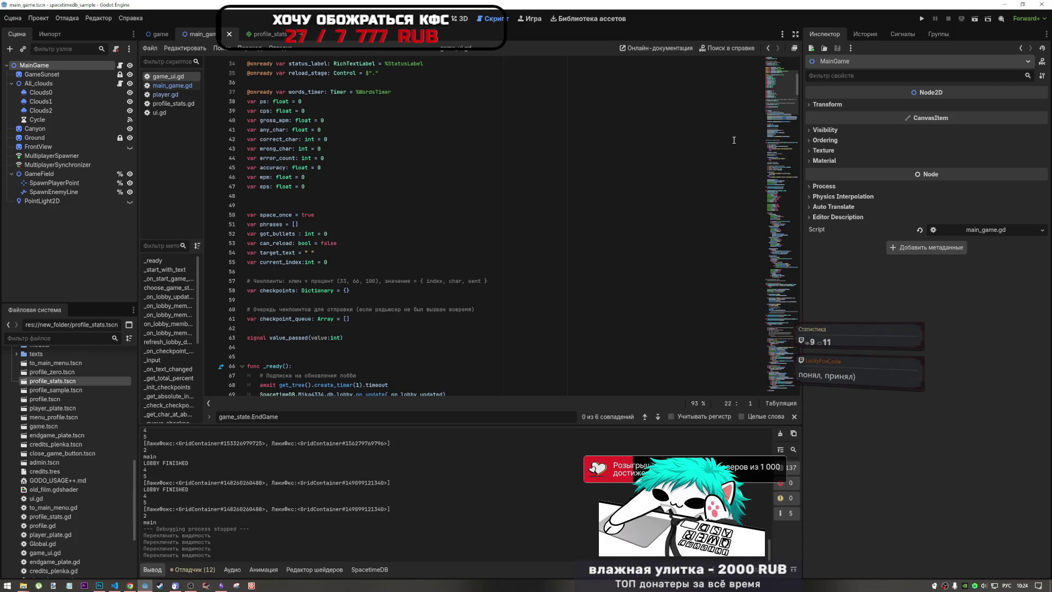
Step: Glance at the YouTube video, then return to Godot at the checkpoints declaration
left_click(132, 586)
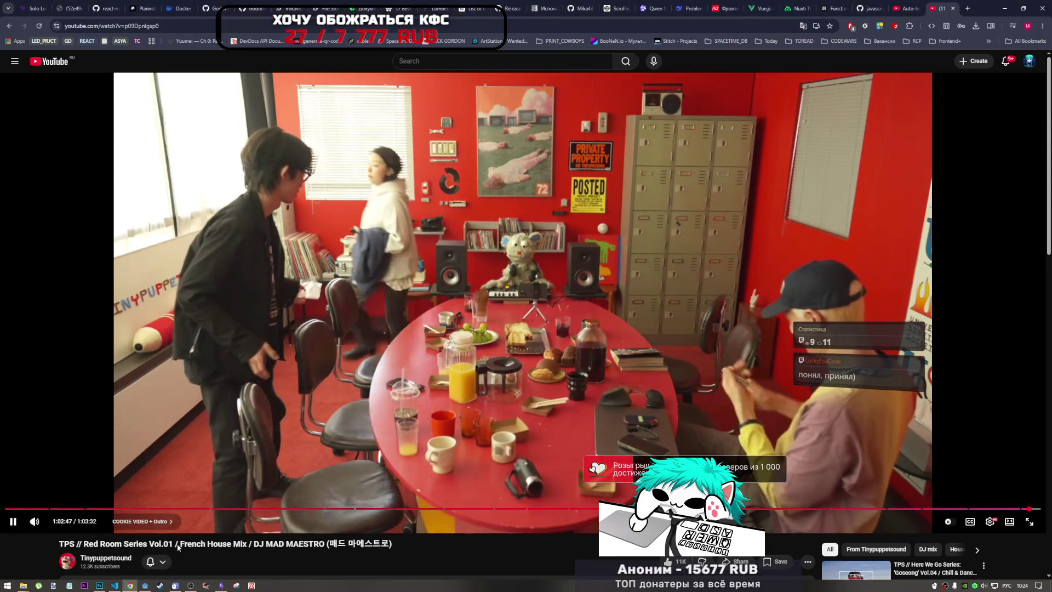
left_click(144, 586)
left_click(362, 281)
key("Down")
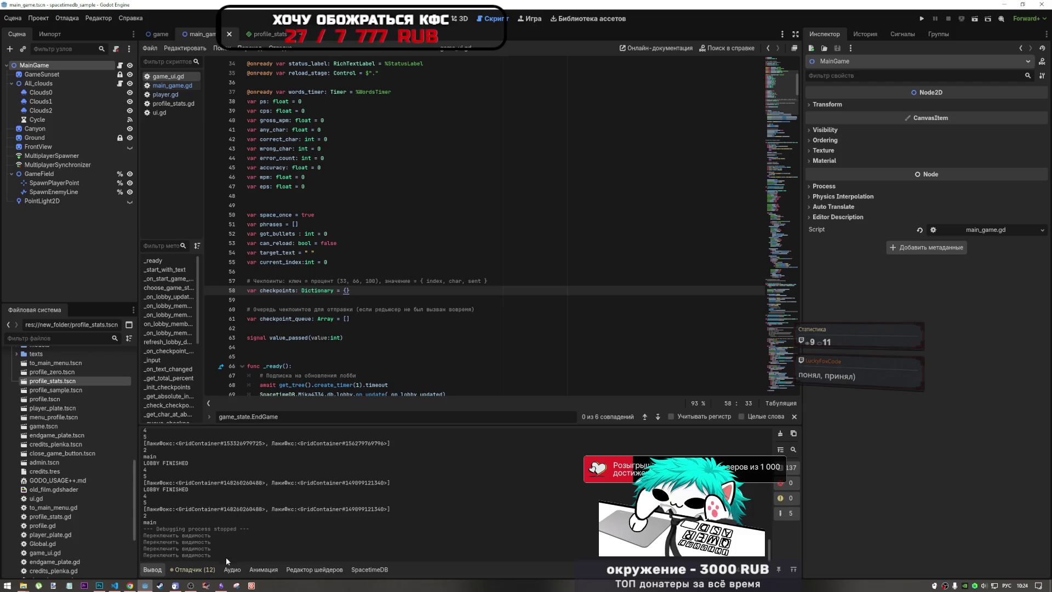
Step: Check the Current Tasks notes in Obsidian, then scroll main_game.gd to the PreEndGame block near line 178
left_click(221, 585)
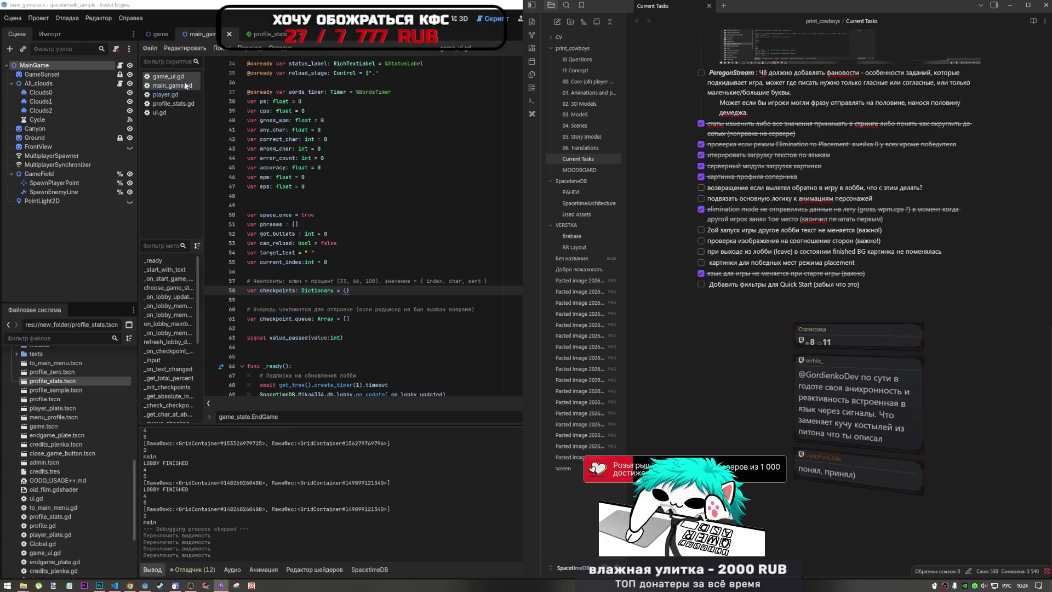
left_click(250, 128)
scroll(775, 167, "down", 20)
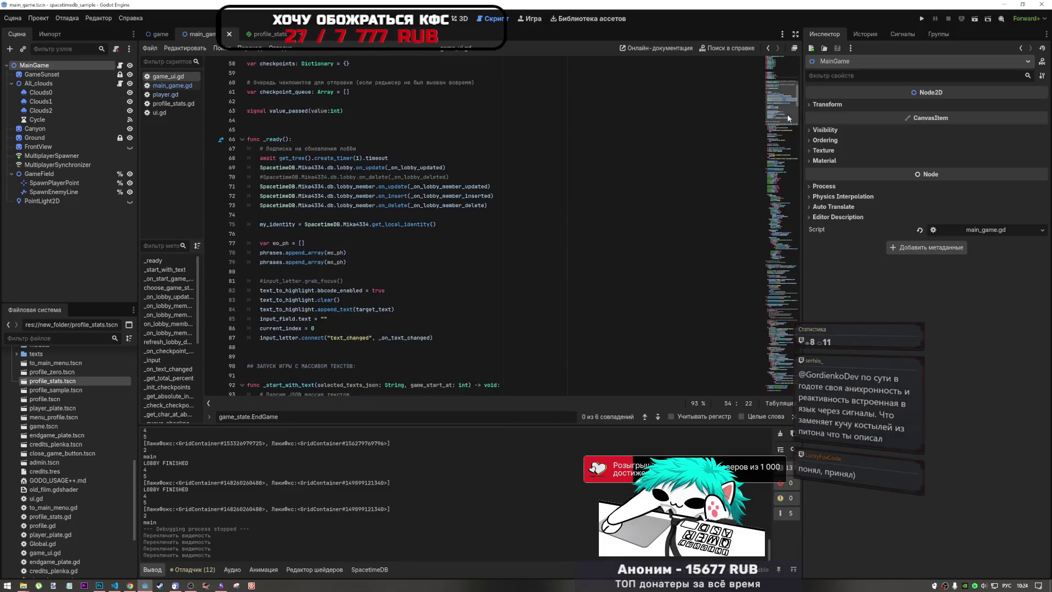
scroll(774, 167, "down", 20)
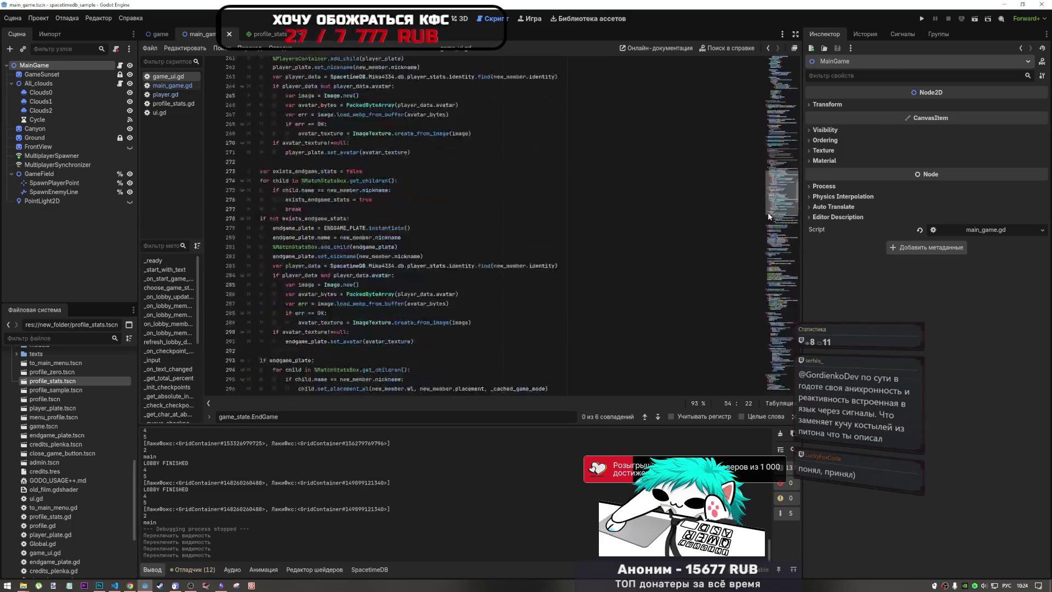
scroll(769, 188, "up", 13)
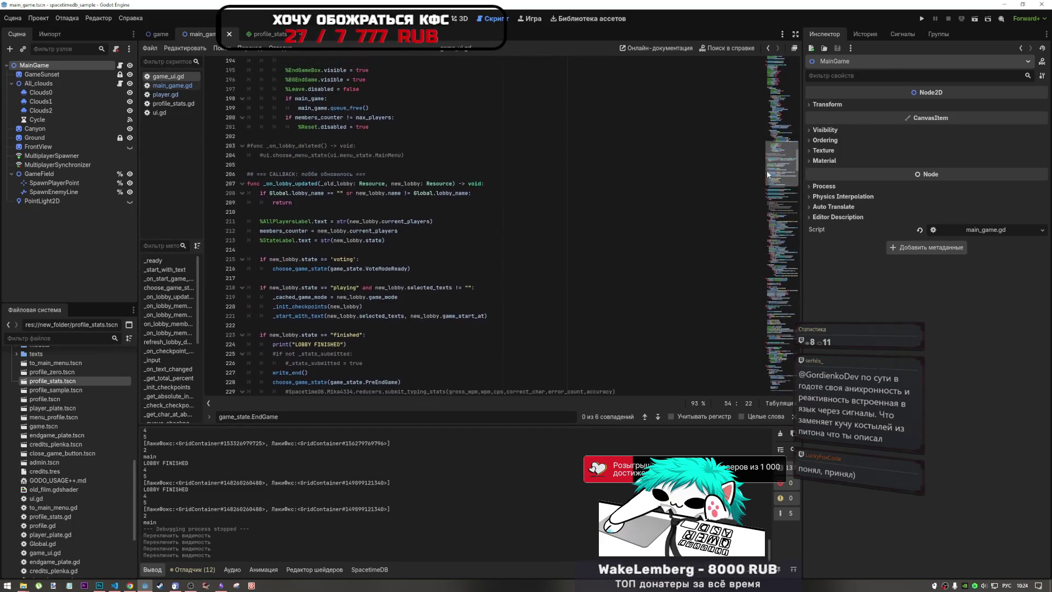
scroll(769, 172, "up", 2)
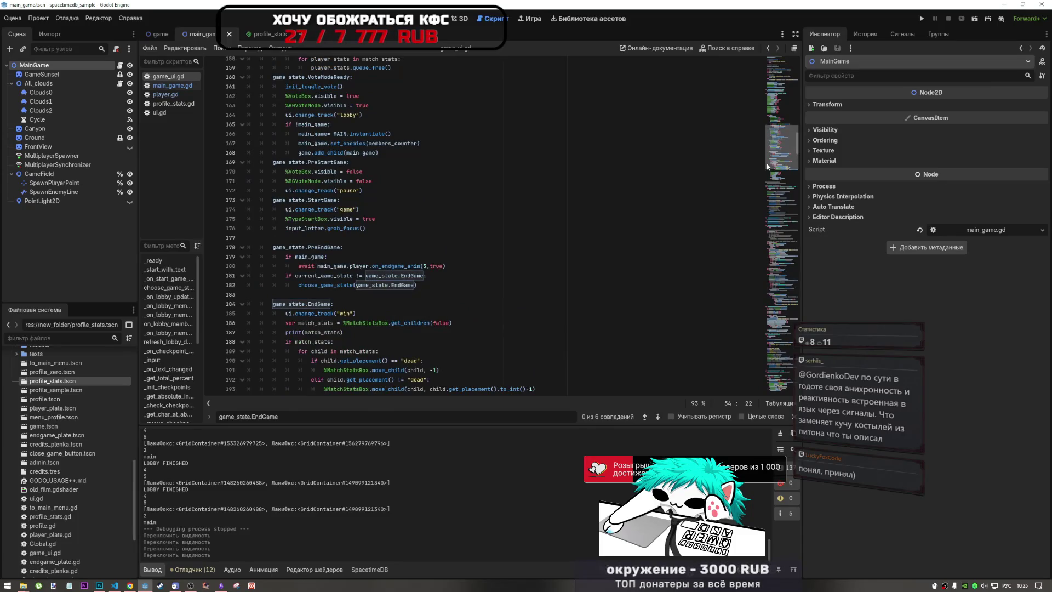
Step: Comment out the EndGame check and state switch on lines 181–182 with Ctrl+K
left_click_drag(418, 212, 388, 203)
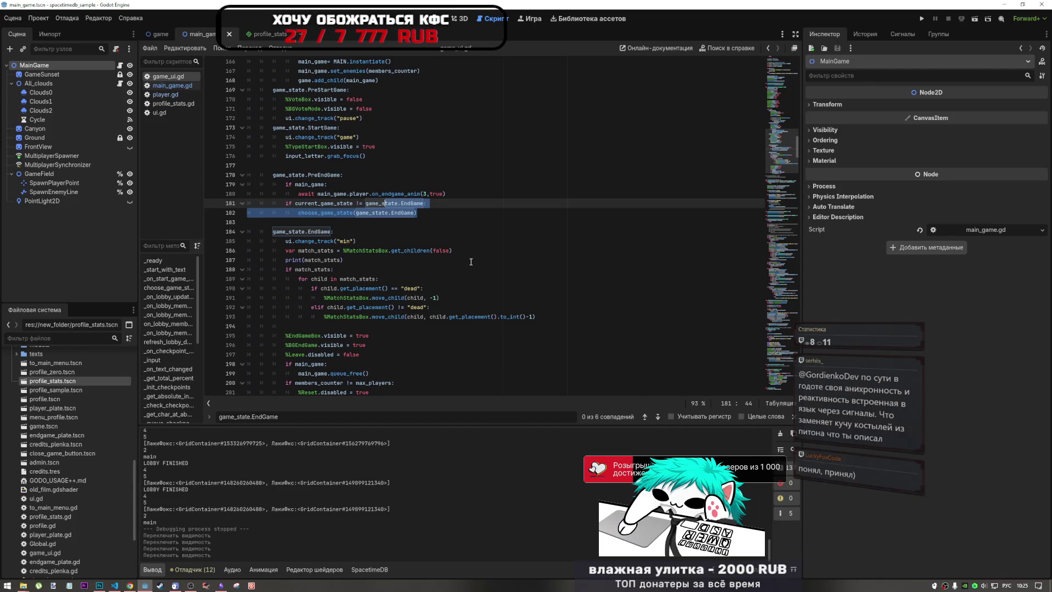
left_click_drag(418, 213, 359, 203)
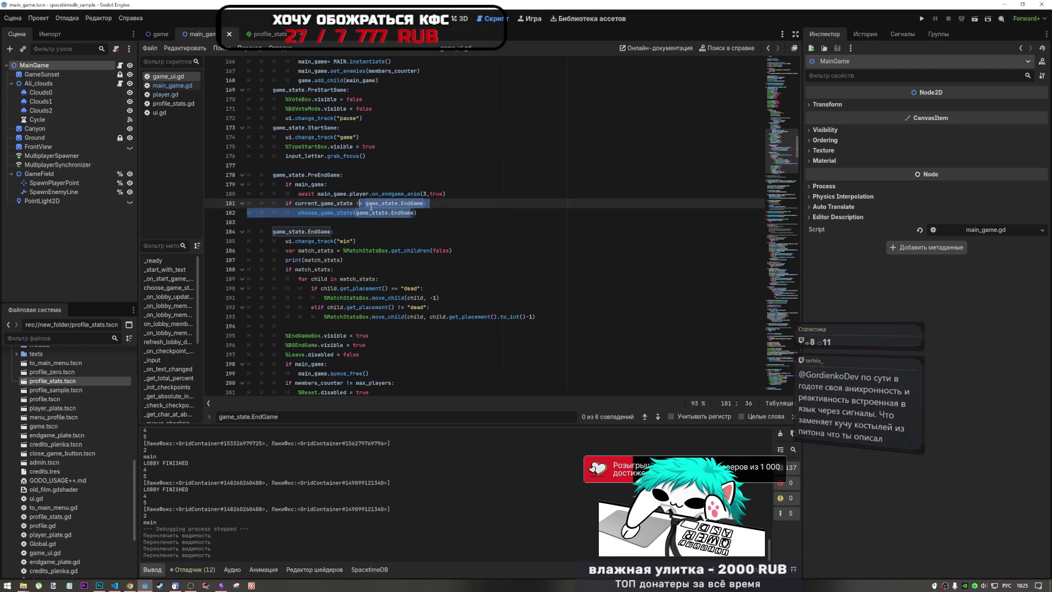
key("ctrl+k")
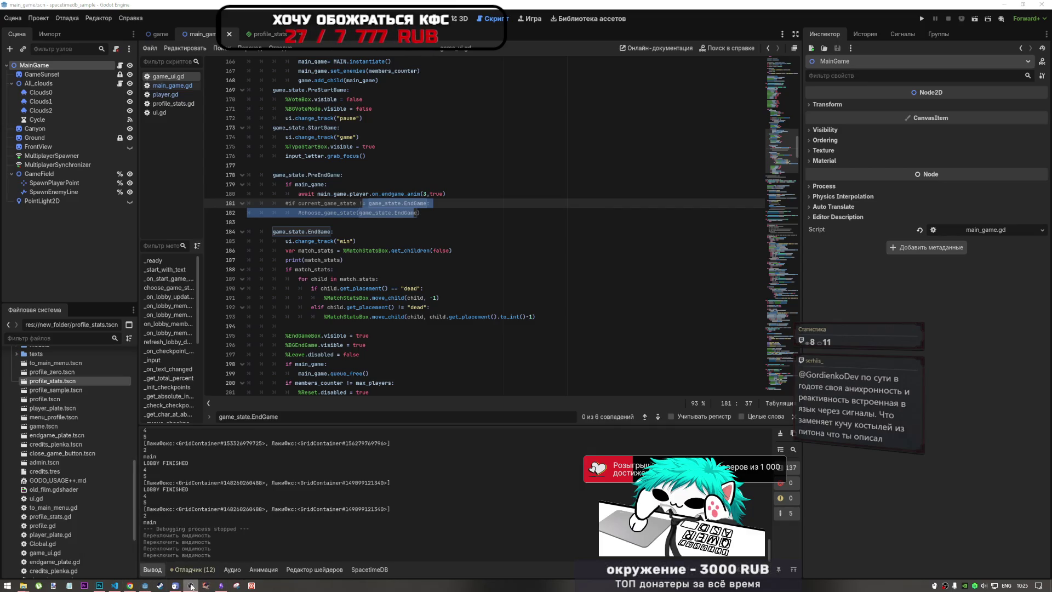
left_click(132, 587)
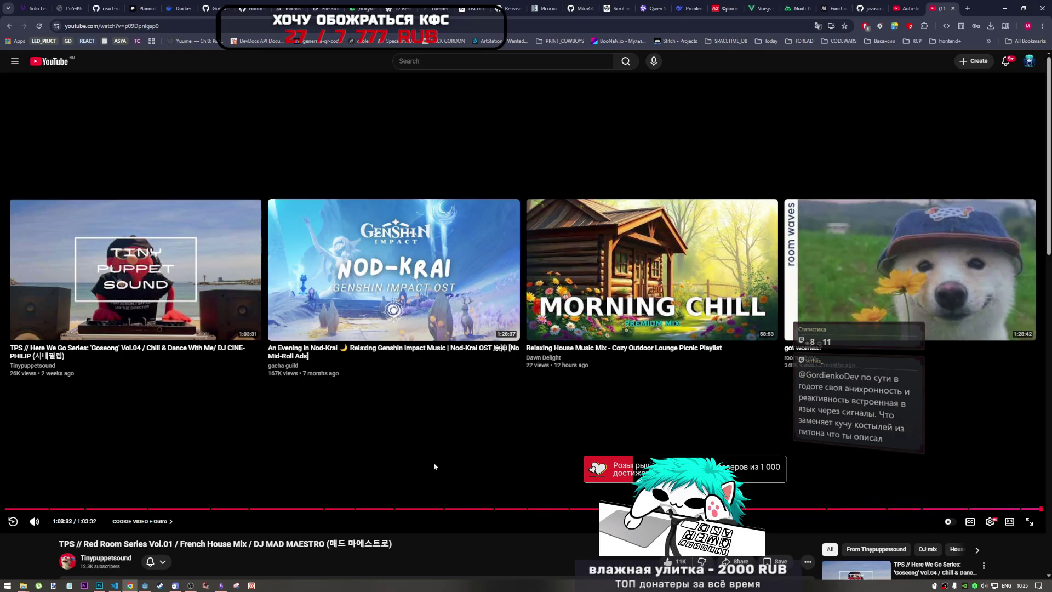
Step: Play Red Room Series Vol.03 from the Tinypuppetsound channel, then return to Godot at line 180
scroll(517, 465, "down", 3)
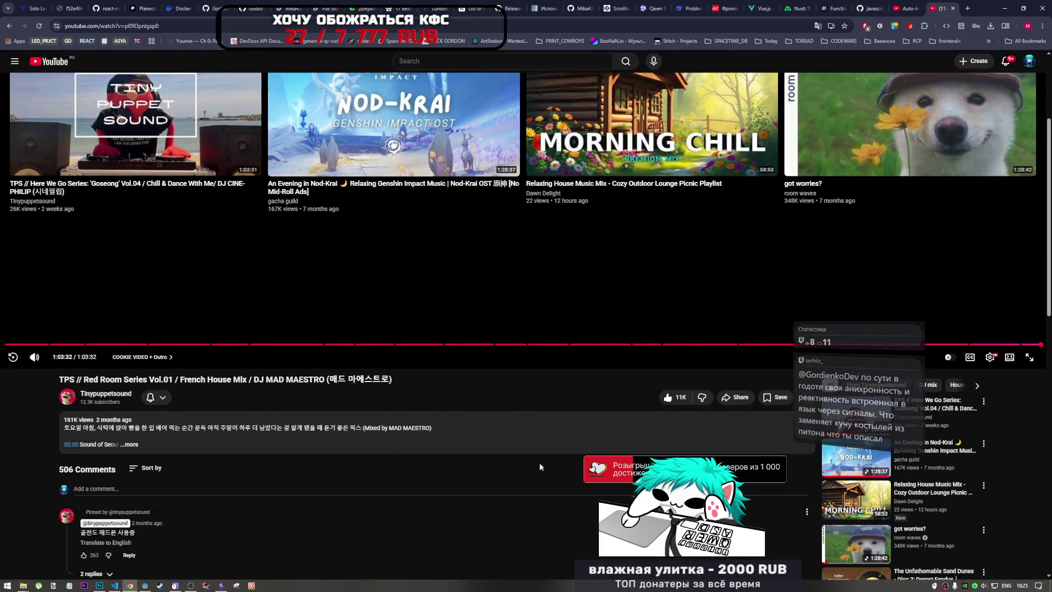
left_click(106, 393)
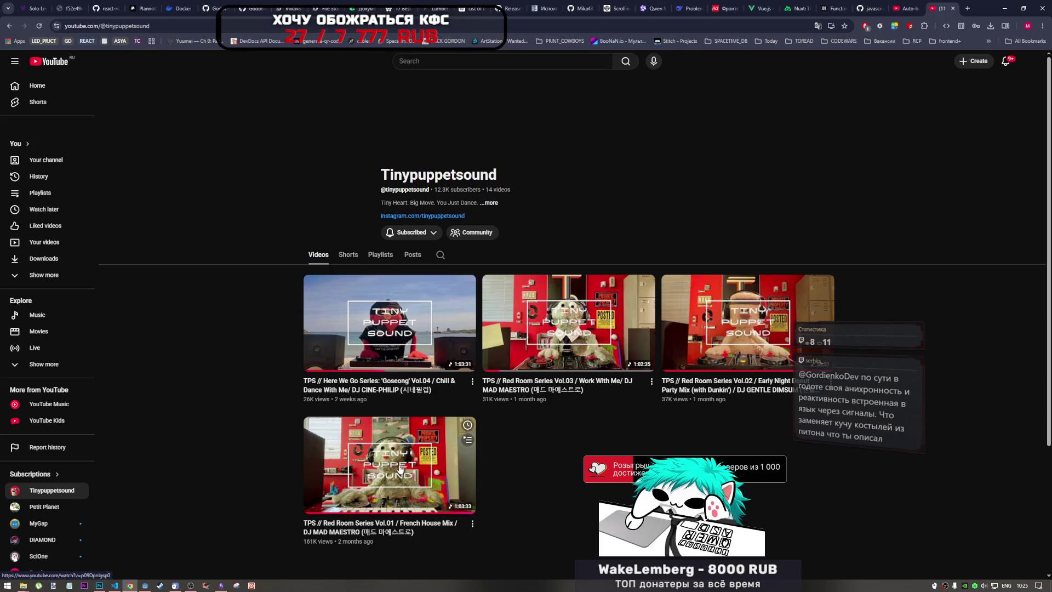
left_click(594, 337)
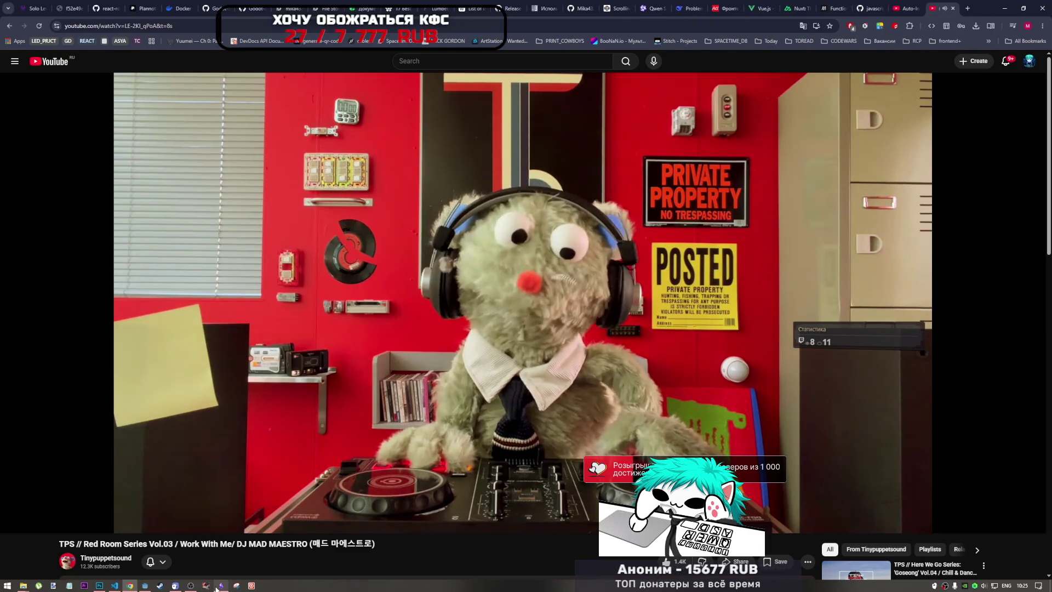
mouse_move(190, 589)
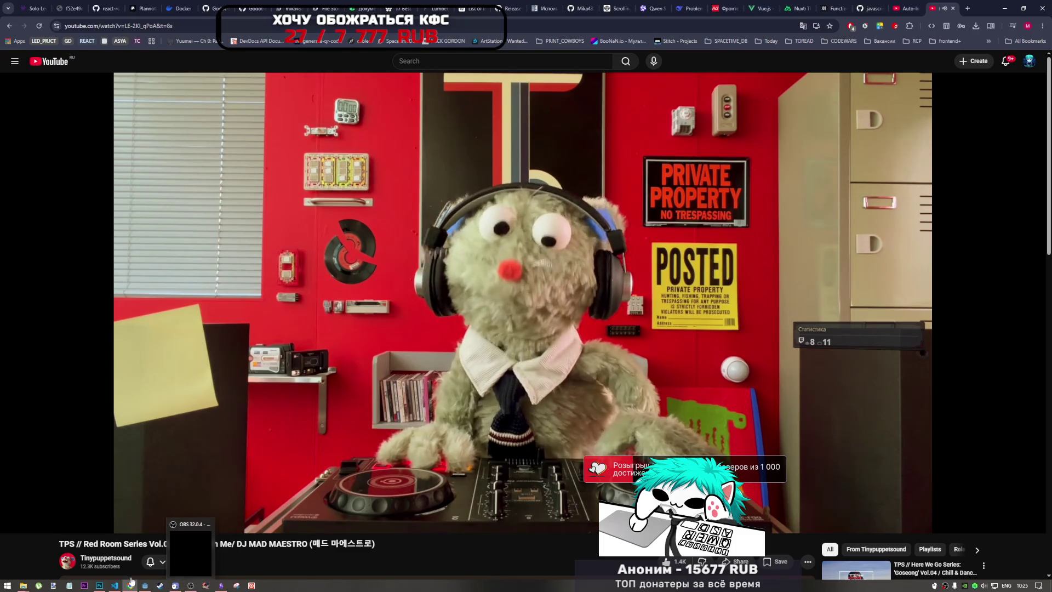
left_click(145, 585)
left_click(416, 269)
left_click(460, 193)
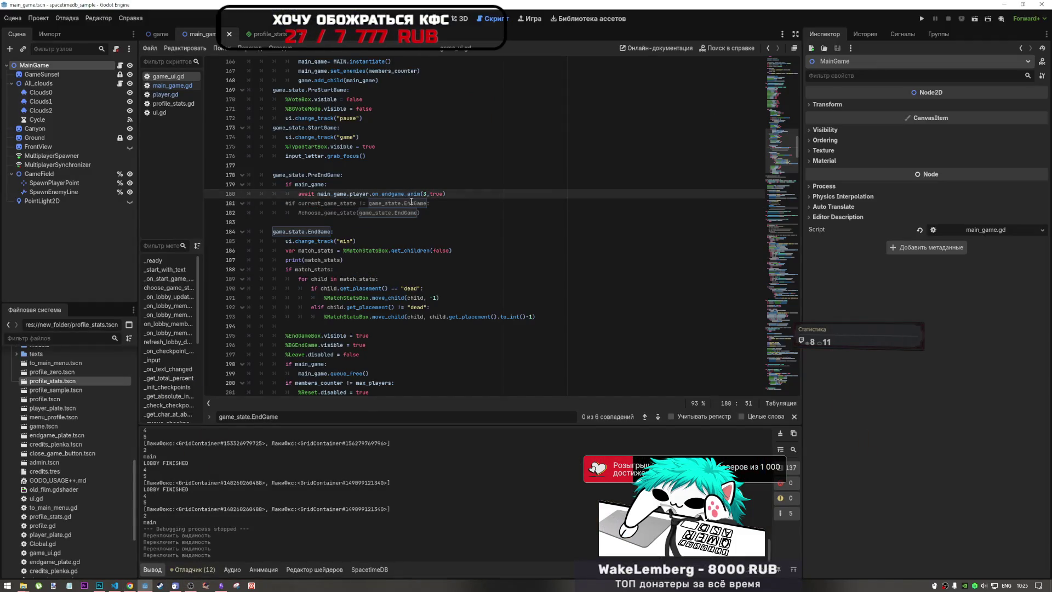
Step: Select the word 'await' on line 180, then switch to the browser
double_click(314, 195)
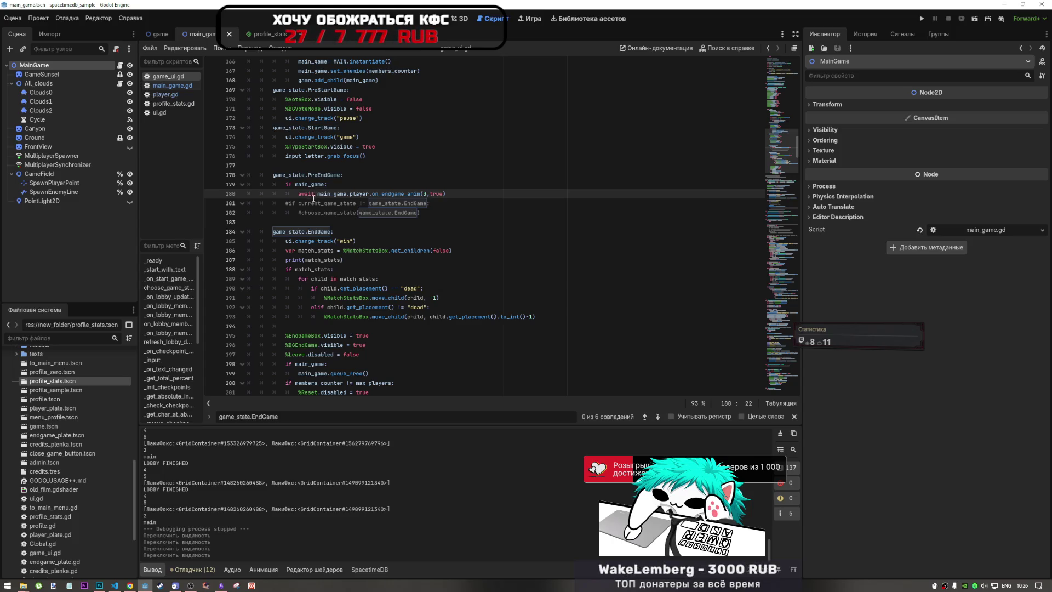
left_click(129, 585)
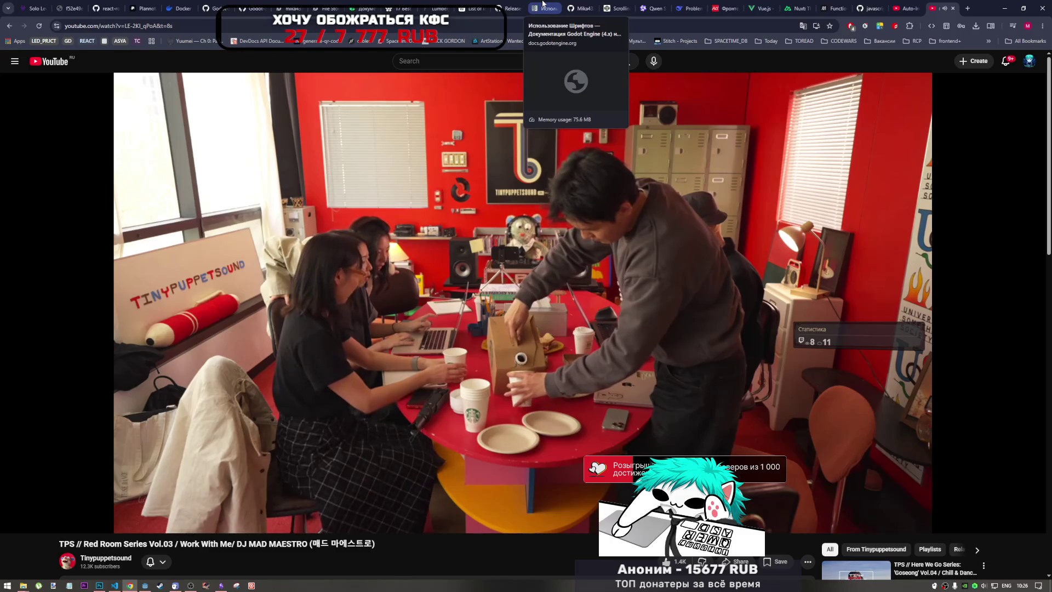
Step: Search the Godot docs for 'await' and open the C# differences result
left_click(543, 4)
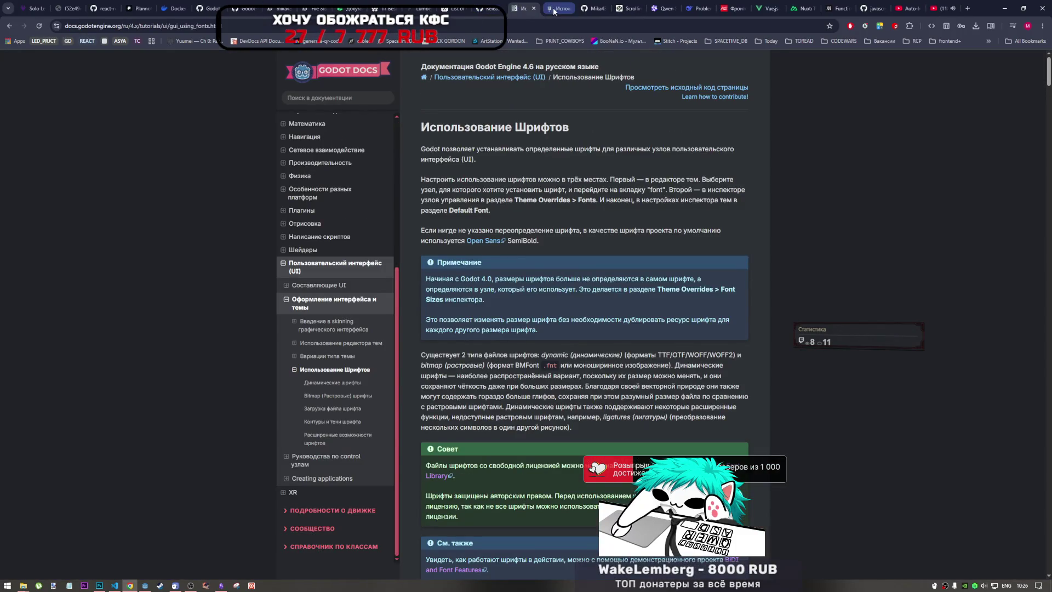
left_click_drag(554, 11, 940, 8)
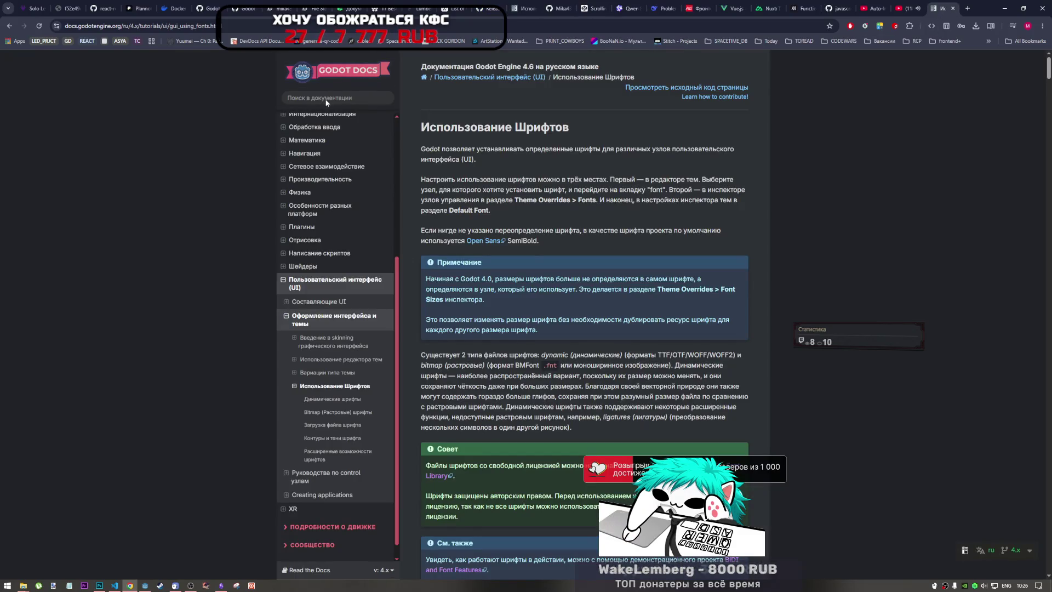
left_click(327, 102)
key("alt+shift")
type("фц")
key("BackSpace")
key("BackSpace")
key("alt+shift")
type("await")
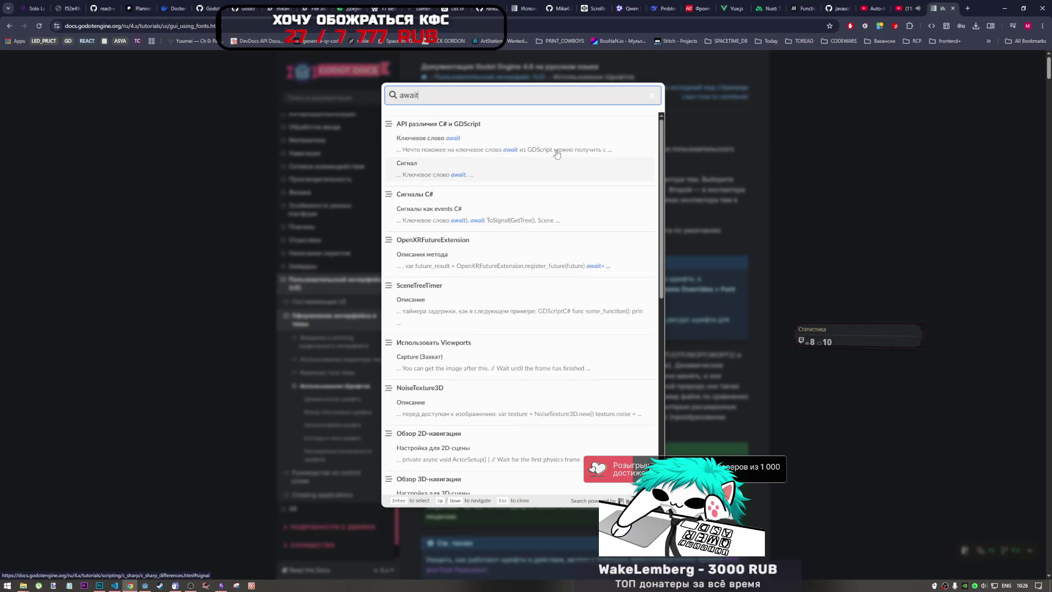
left_click(558, 152)
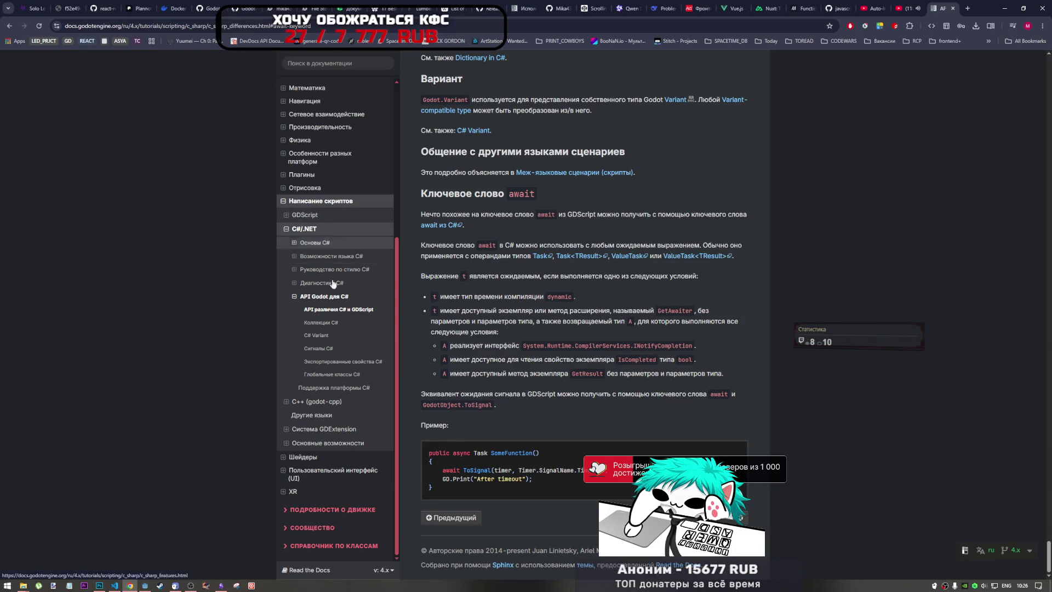
Step: Search the docs again for 'await', then for 'async', browsing the results
scroll(490, 251, "up", 3)
key("slash")
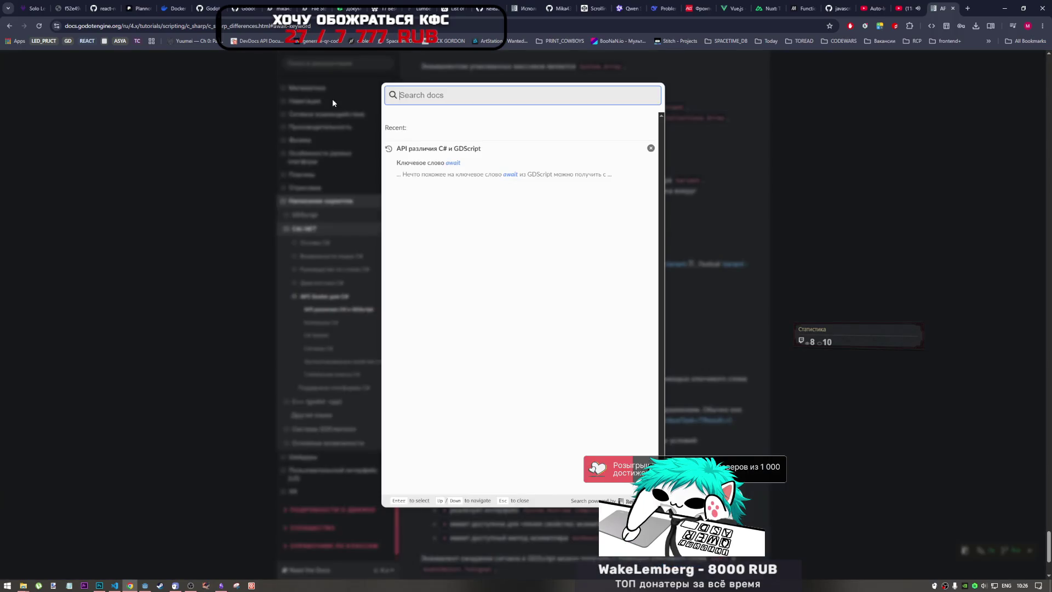
type("await")
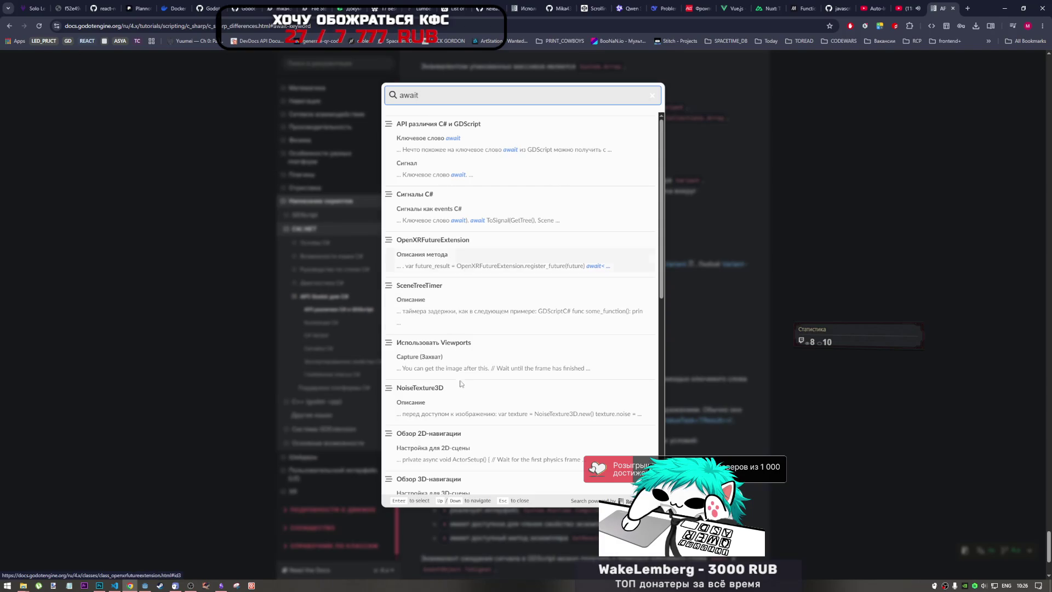
scroll(462, 385, "down", 2)
scroll(462, 384, "down", 5)
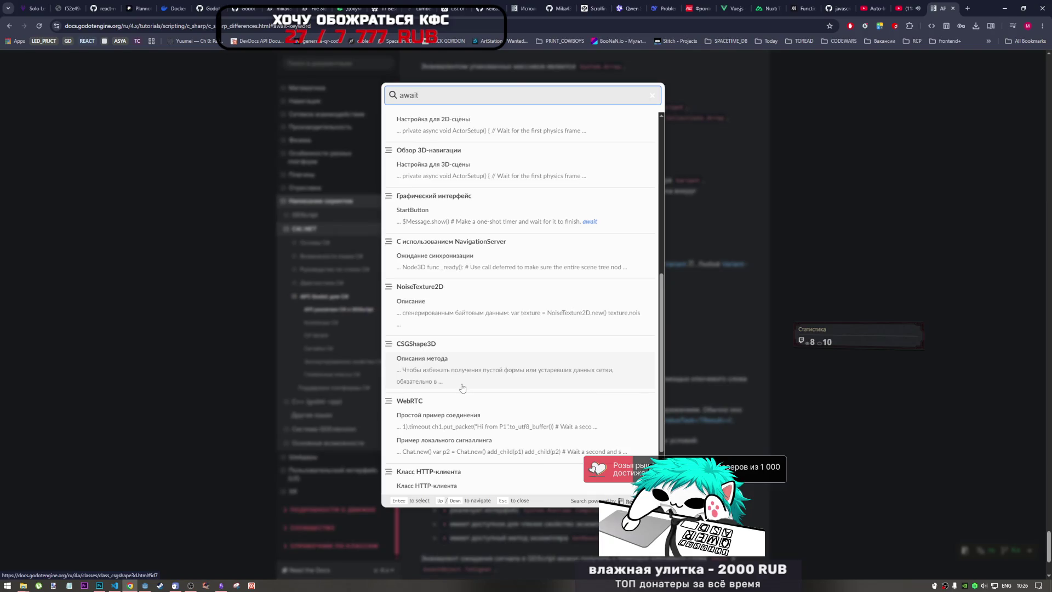
scroll(444, 197, "down", 2)
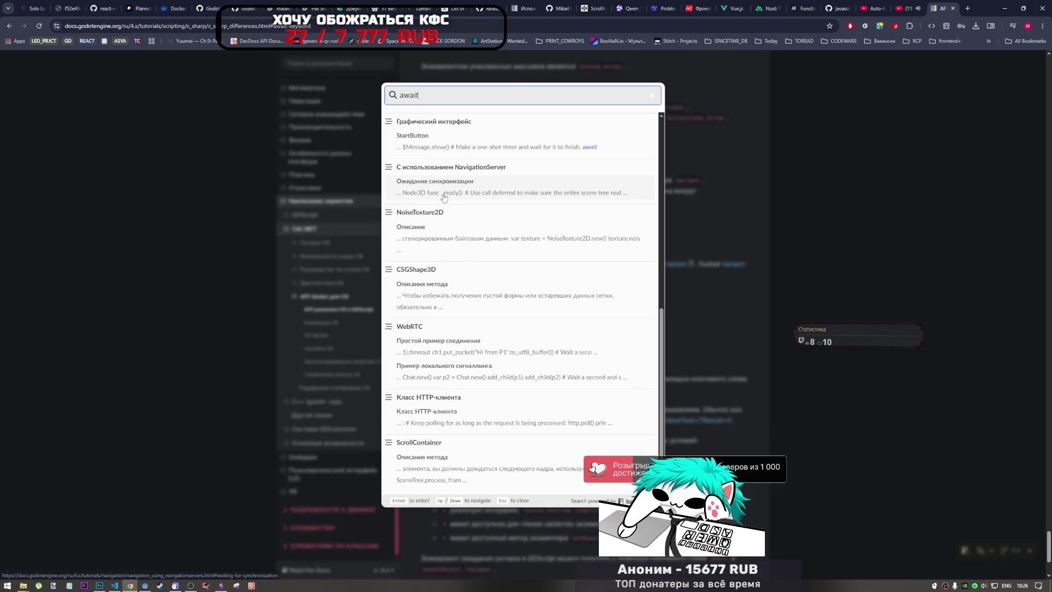
key("BackSpace")
key("BackSpace")
key("BackSpace")
type("sync")
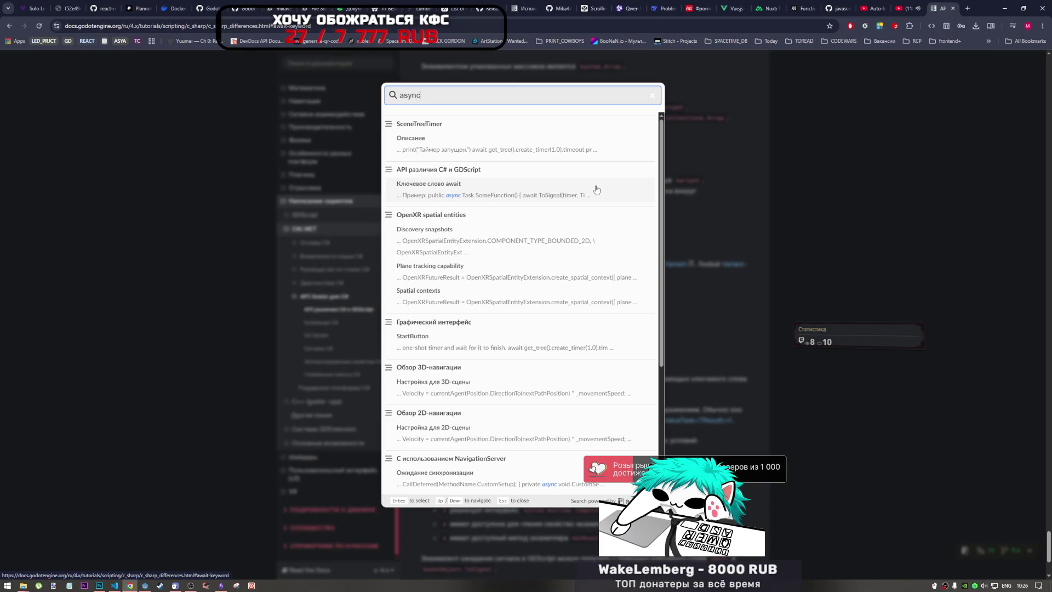
scroll(532, 356, "down", 2)
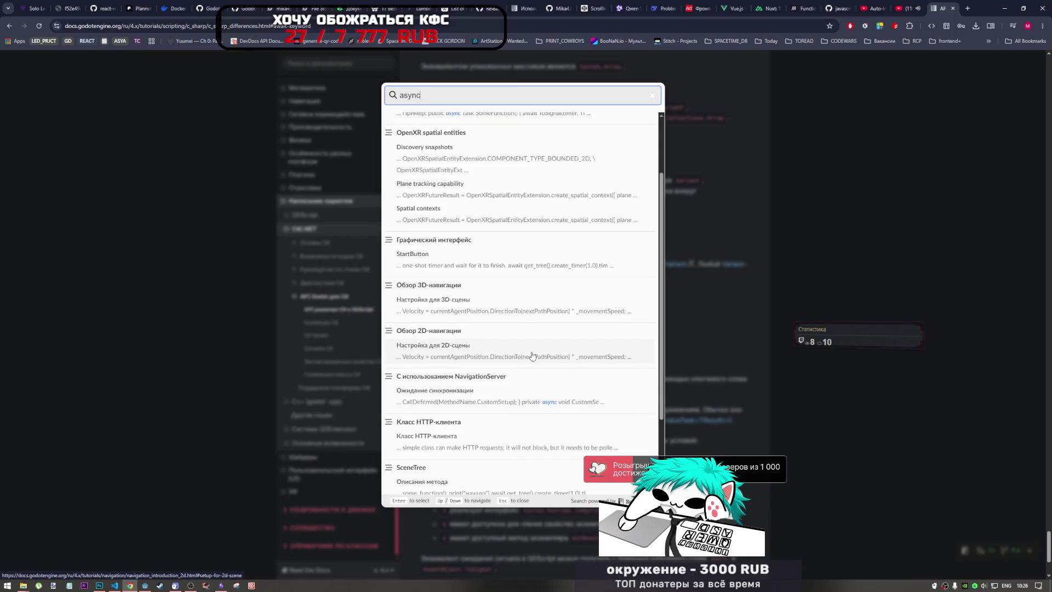
scroll(532, 355, "down", 2)
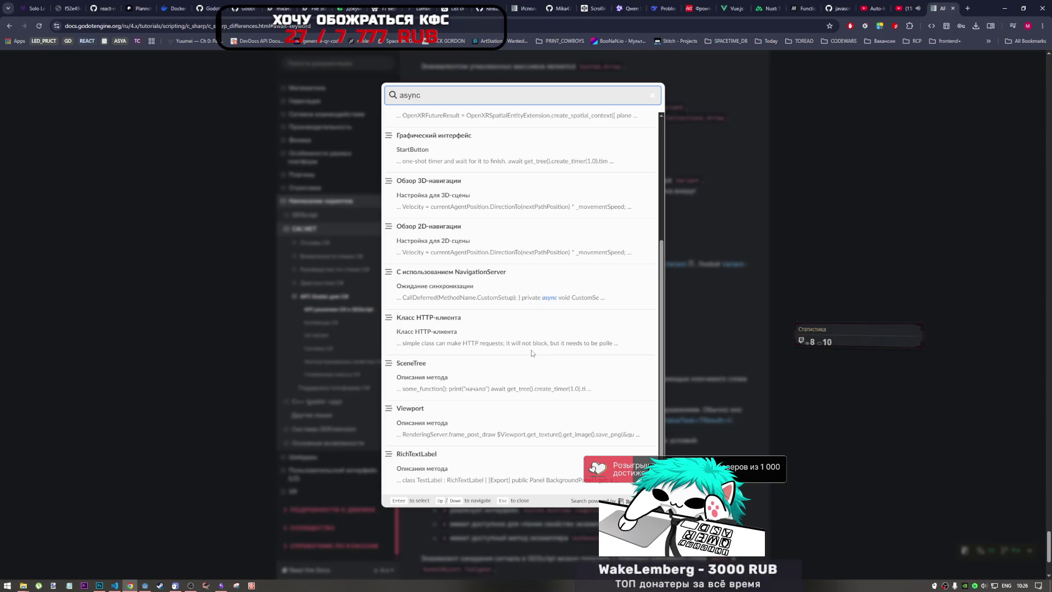
left_click(653, 98)
Step: Ask DeepSeek 'await пример годот' for a Godot await example
left_click(664, 8)
left_click(470, 544)
type("await")
key("alt+shift")
type("пример годот")
key("Return")
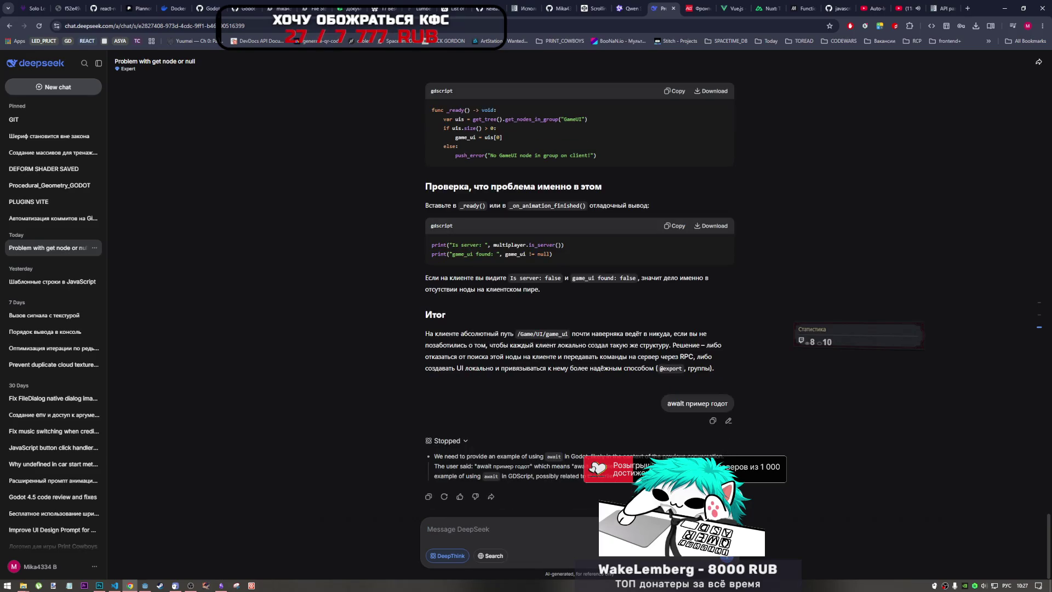
Step: Edit the DeepSeek question to append 'не таймер' and resubmit it
left_click(728, 420)
type("не таймер")
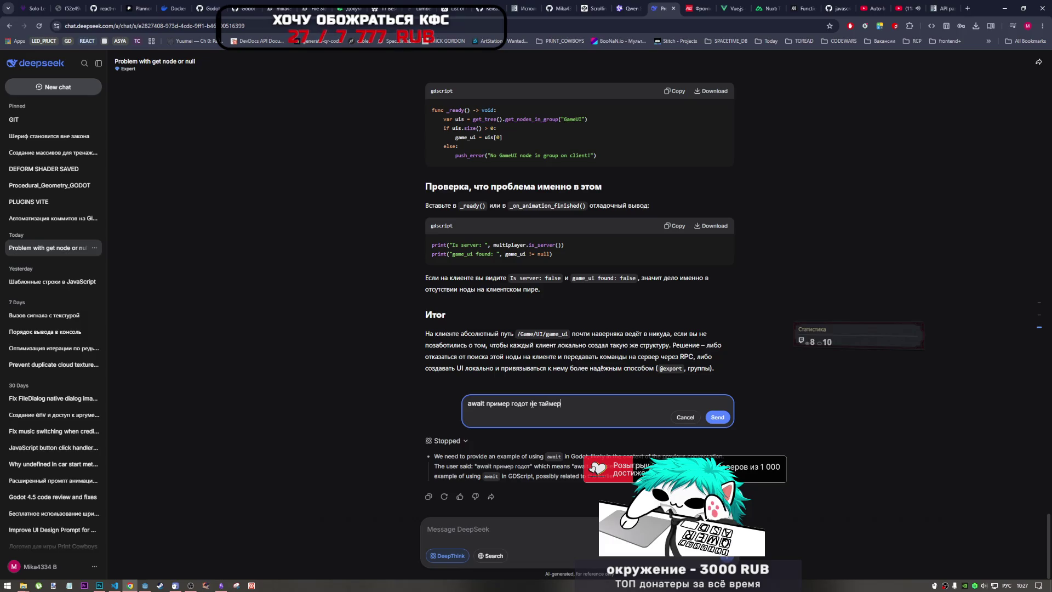
key("Return")
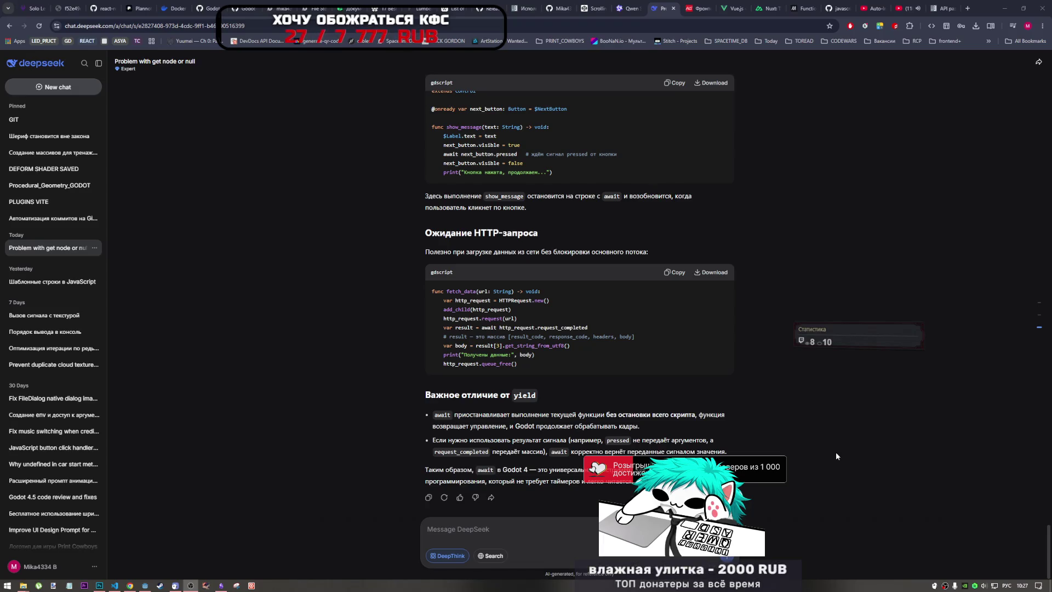
Step: Review DeepSeek's await examples, highlighting the button example's comment about waiting for the pressed signal
left_click(577, 449)
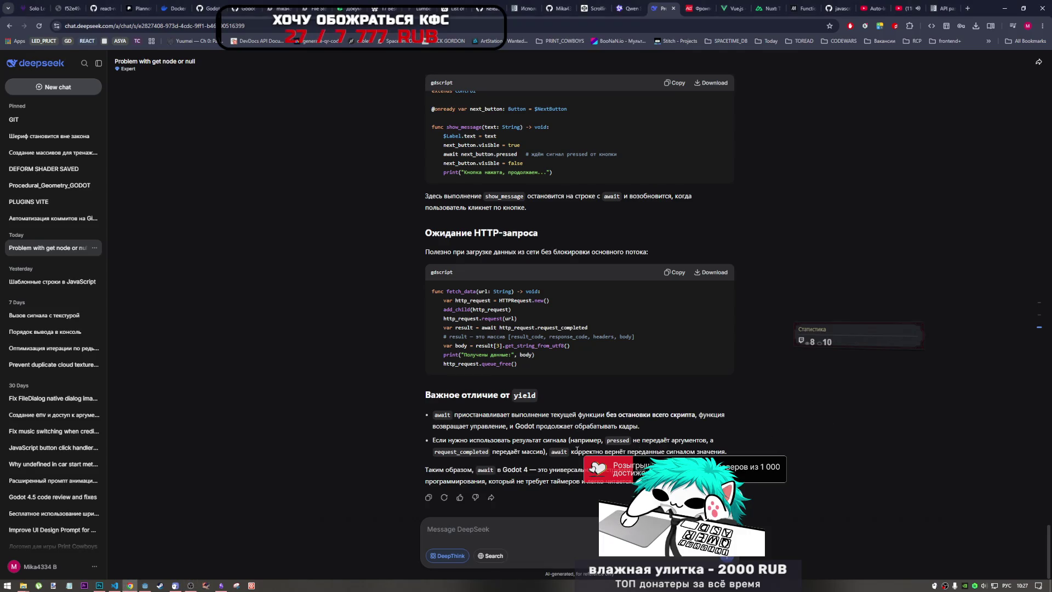
scroll(584, 417, "up", 3)
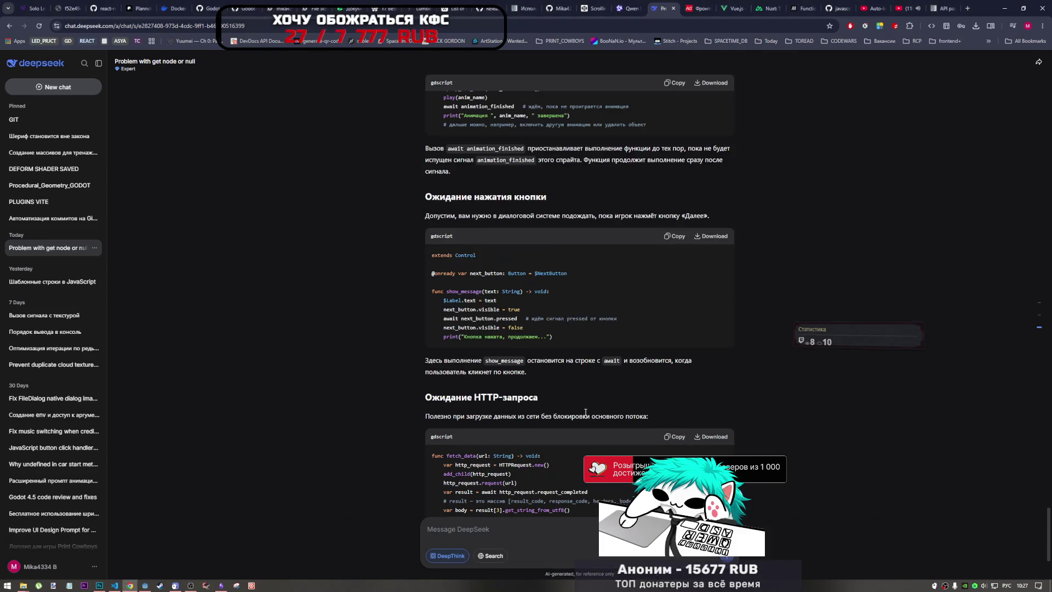
scroll(584, 411, "up", 2)
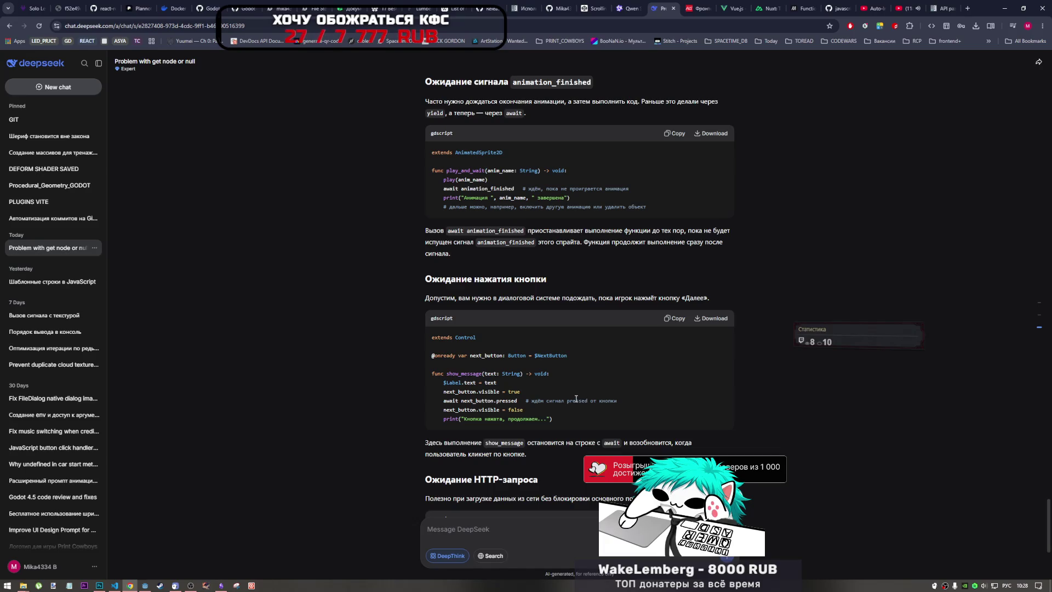
left_click_drag(535, 401, 581, 400)
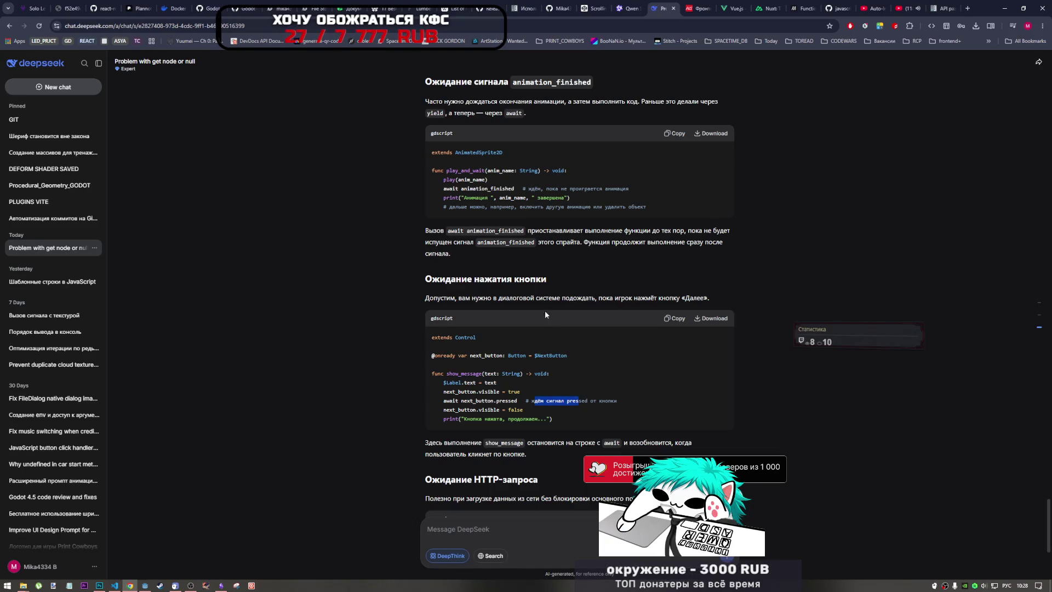
scroll(533, 292, "up", 2)
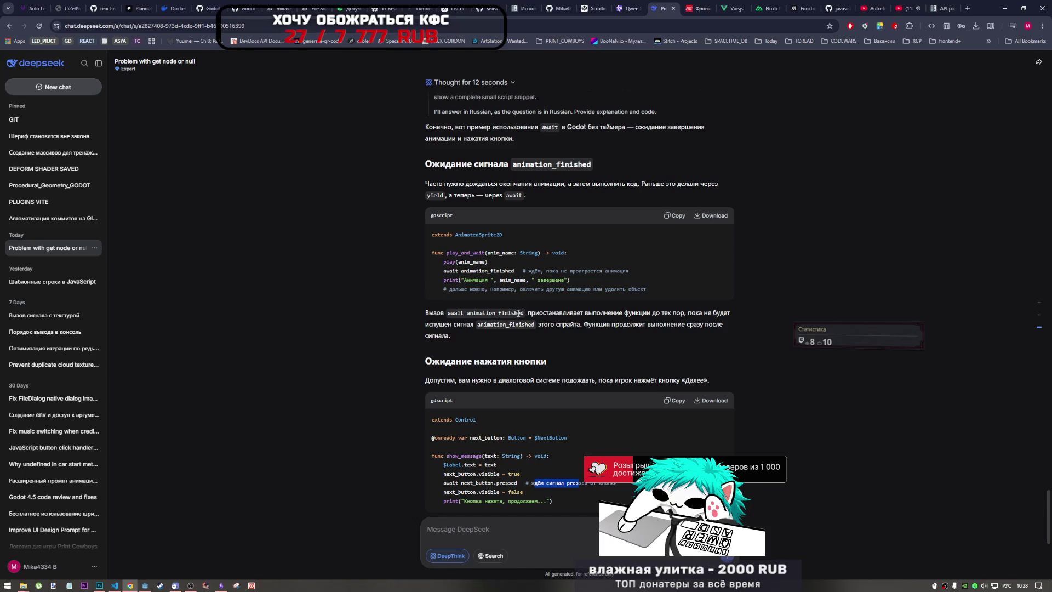
Step: Send the follow-up question 'ожидание функции' about waiting for a function to finish
scroll(522, 346, "down", 6)
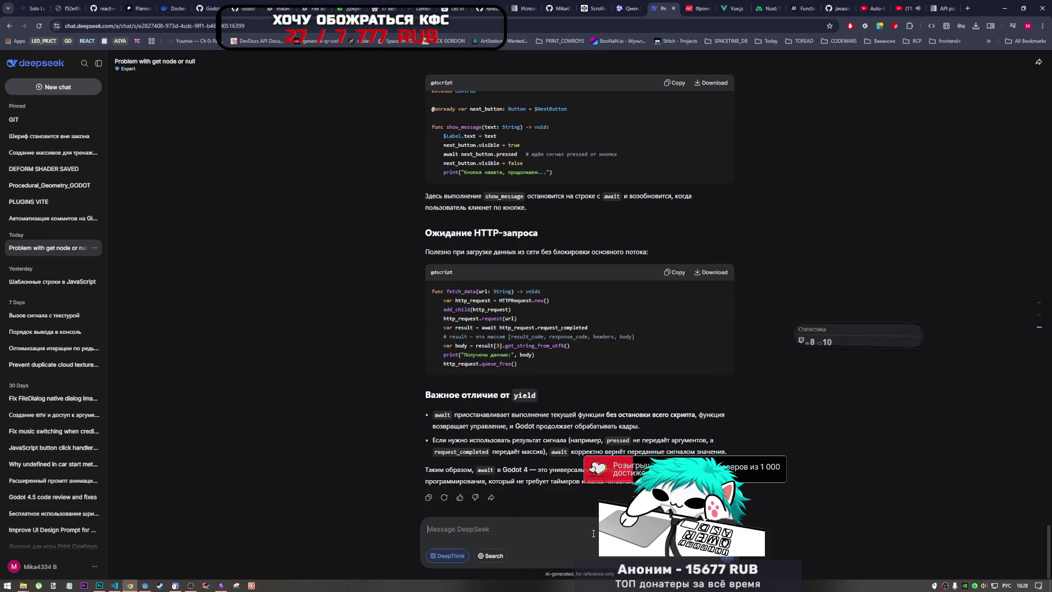
type("ож")
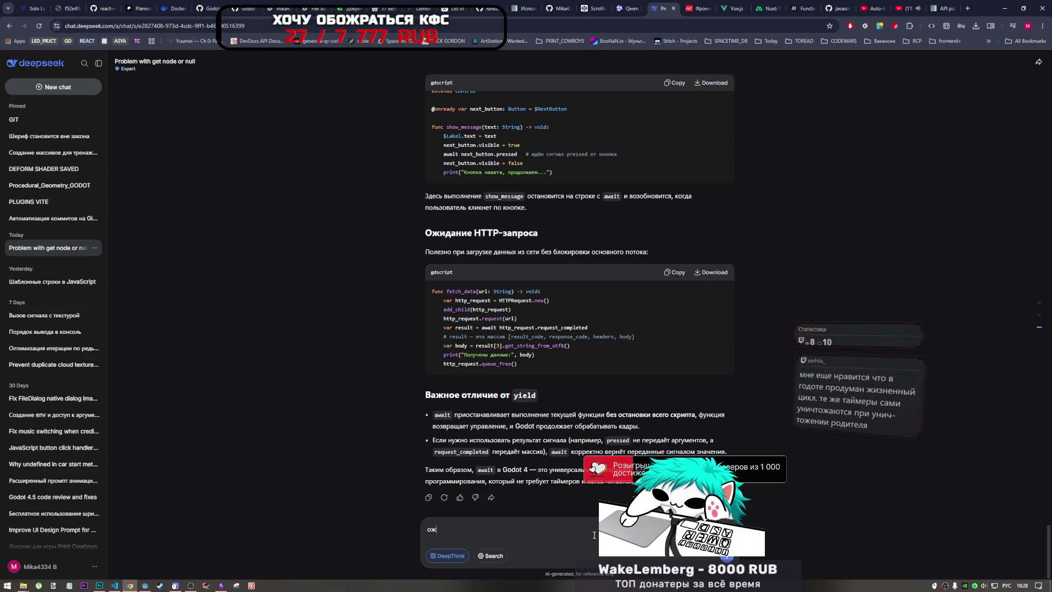
type("идание функции*")
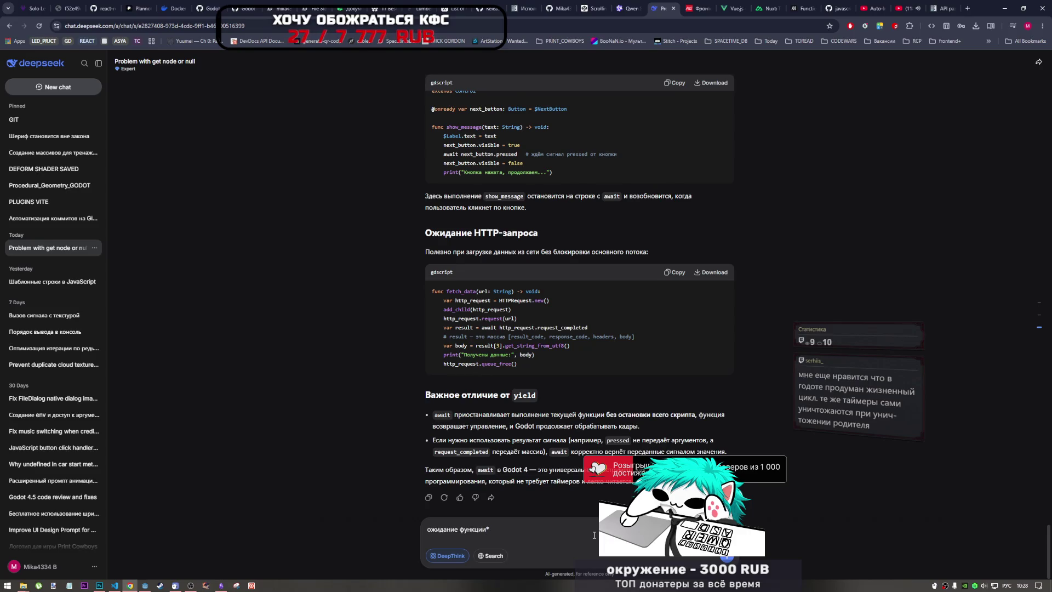
key("Return")
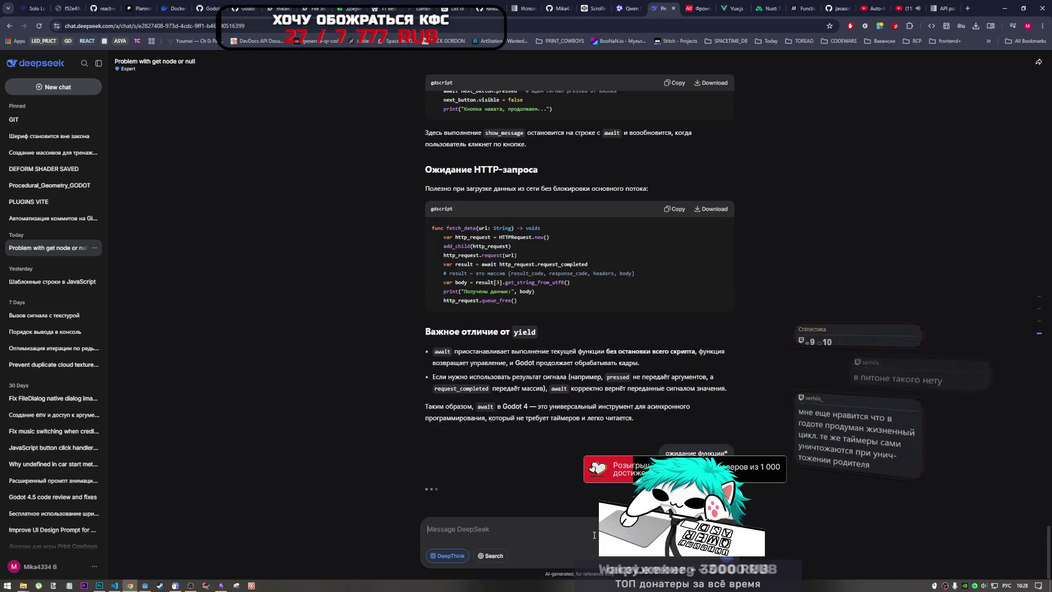
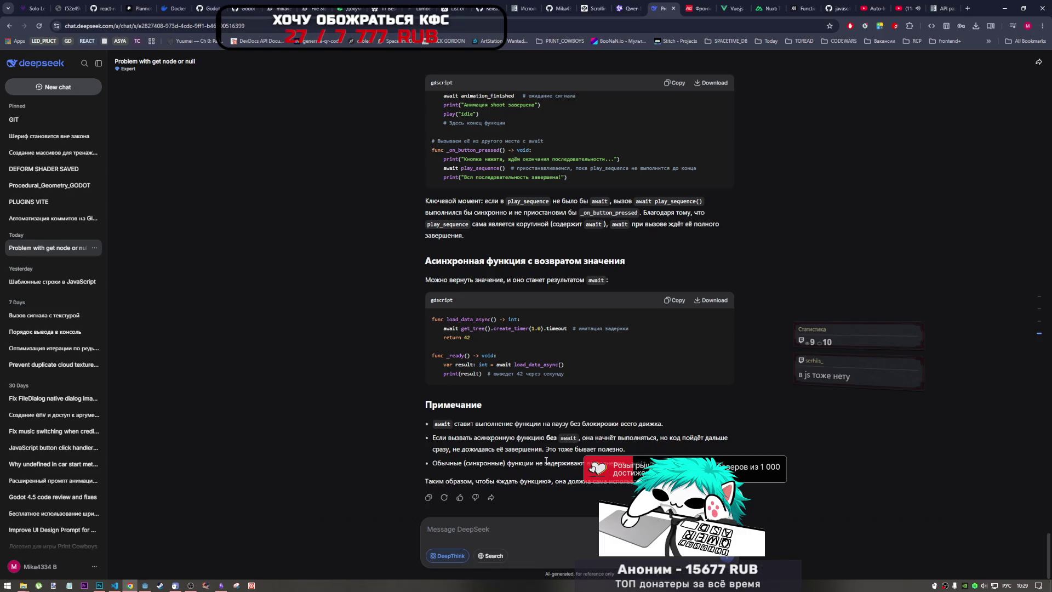
Step: Review DeepSeek's await example with a return value and its blocking notes, then return to Godot
scroll(538, 451, "up", 2)
scroll(539, 451, "up", 3)
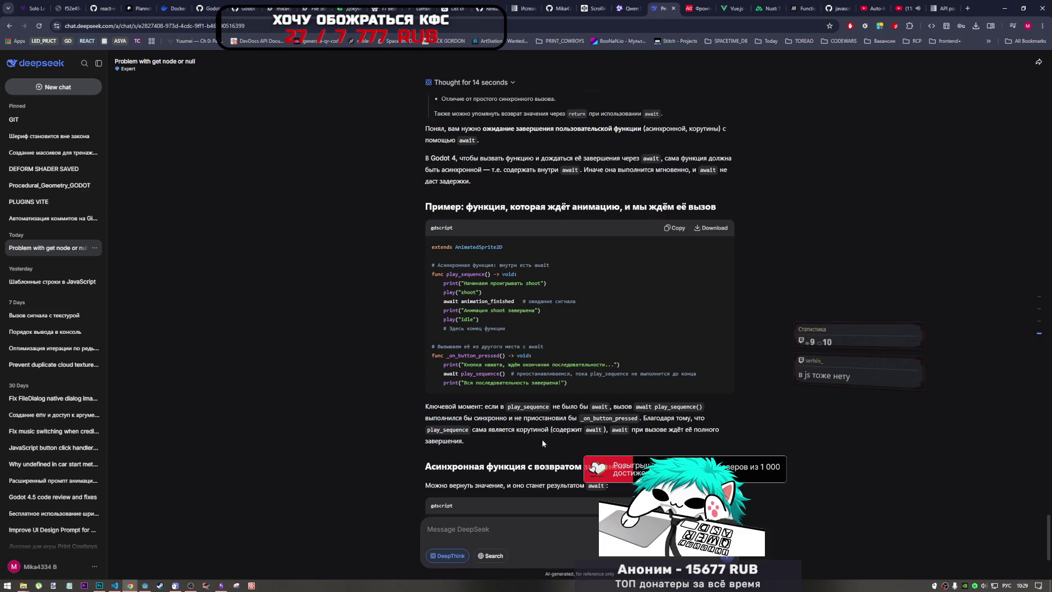
scroll(545, 433, "up", 7)
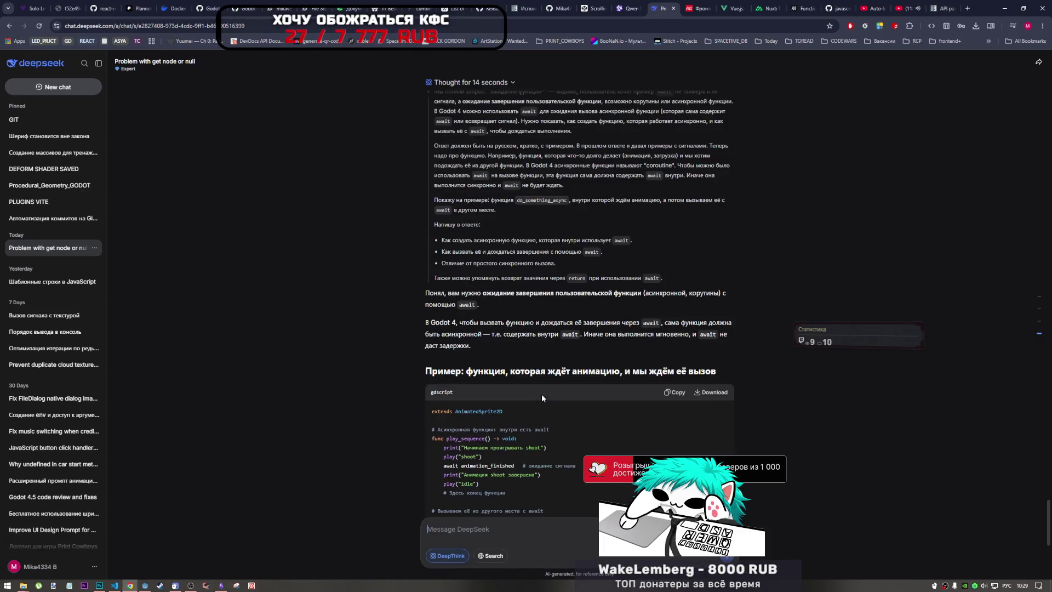
scroll(545, 400, "down", 10)
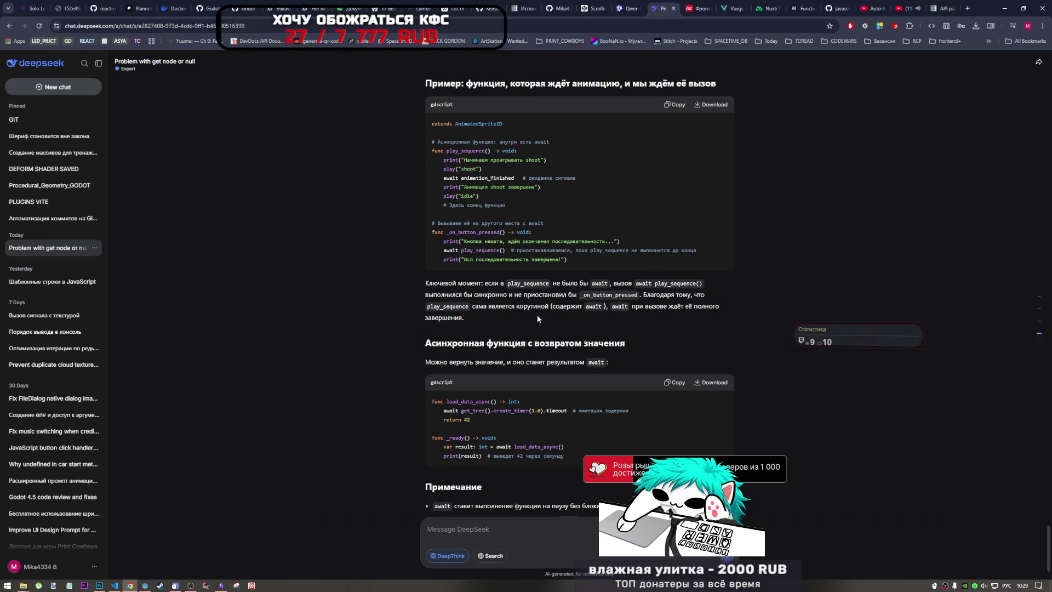
scroll(537, 318, "down", 2)
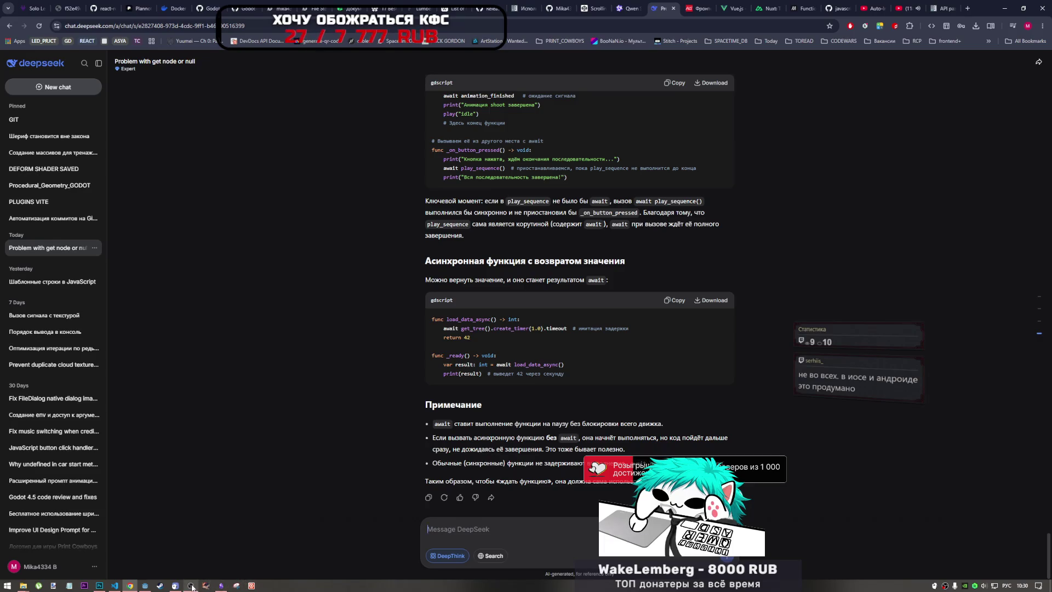
mouse_move(192, 587)
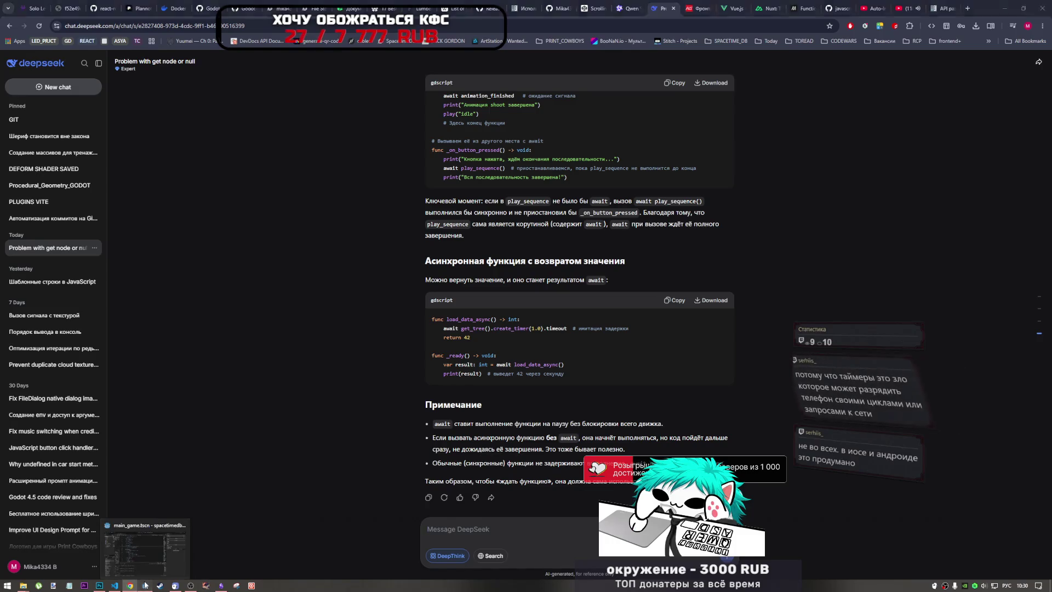
left_click(145, 585)
Step: Check the EndGame state code, then inspect _on_animation_finished on line 23 of player.gd
left_click(416, 244)
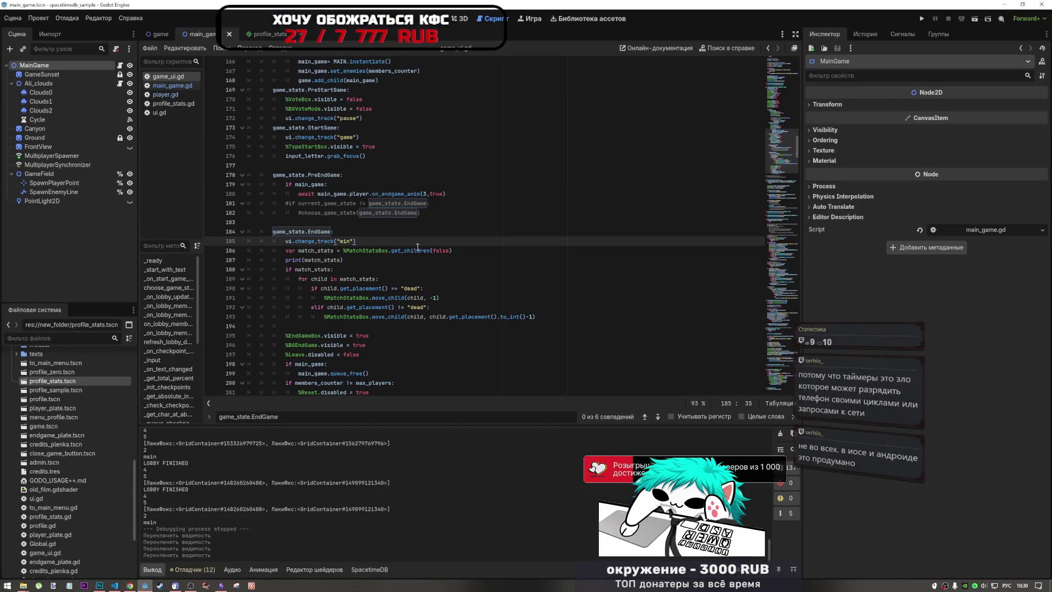
mouse_move(418, 248)
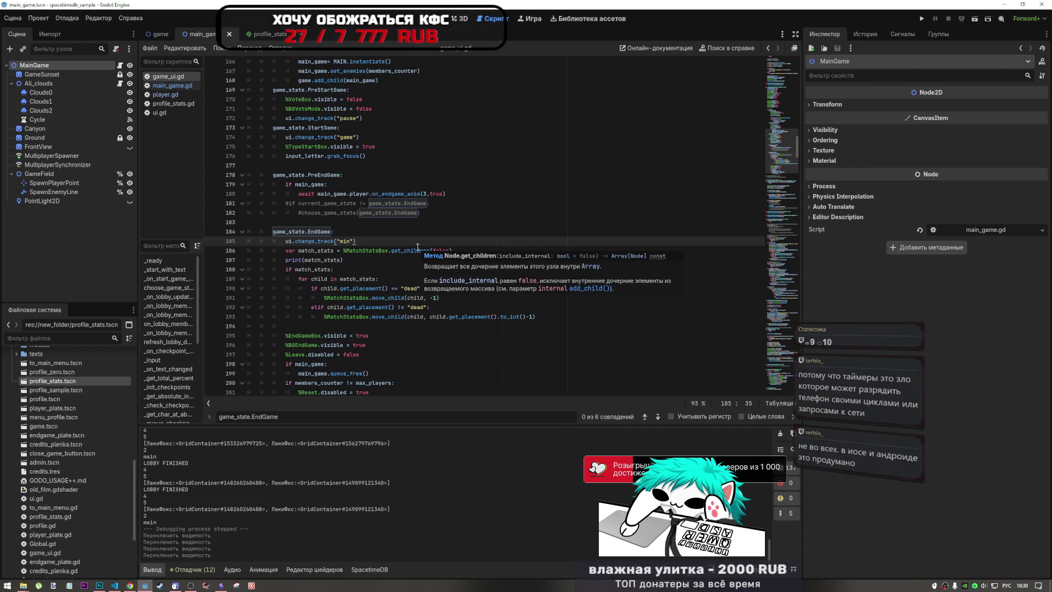
left_click(163, 96)
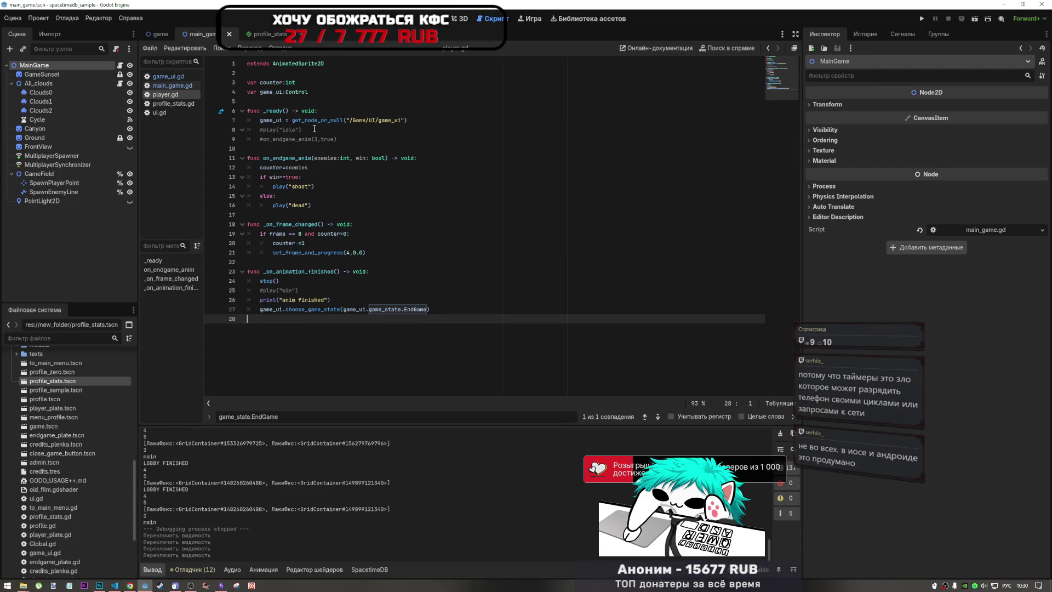
left_click_drag(299, 272, 354, 272)
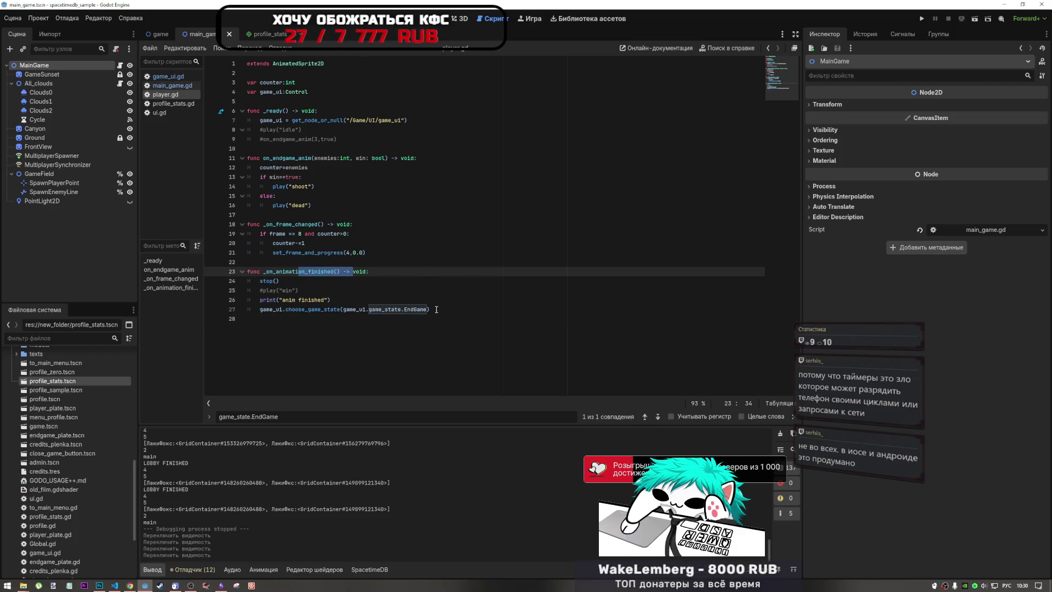
left_click(430, 309)
left_click(383, 254)
left_click(339, 272)
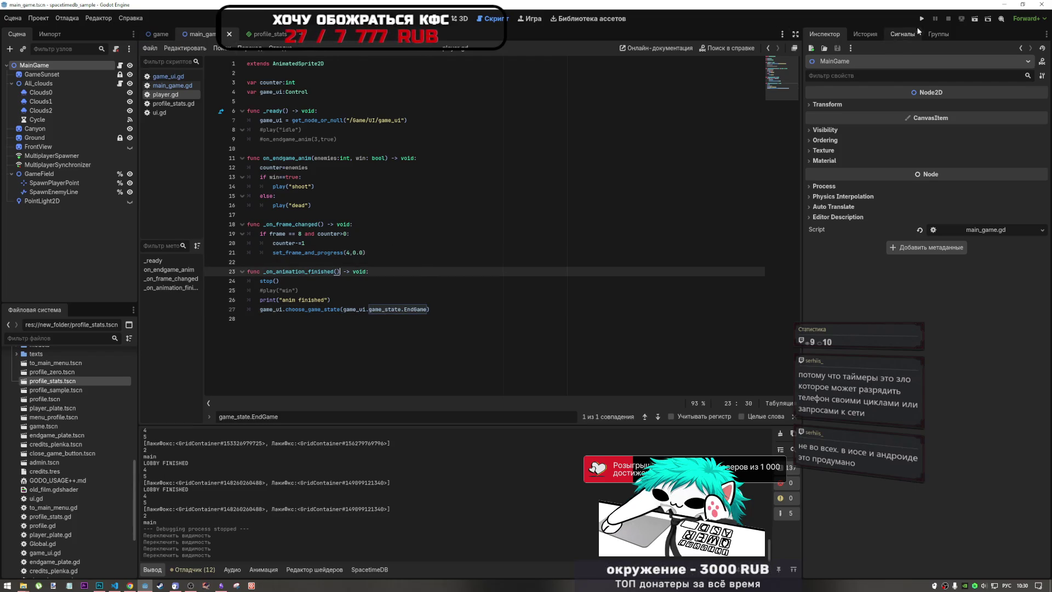
key("ctrl+shift+Tab")
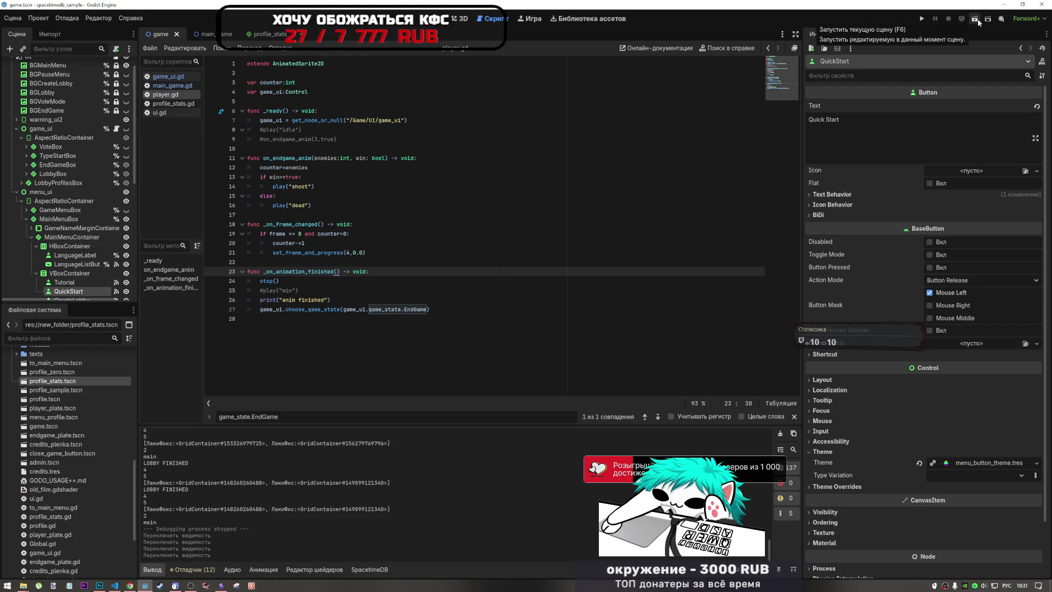
Step: Run the current game scene and enter a nickname in the name field
left_click(978, 19)
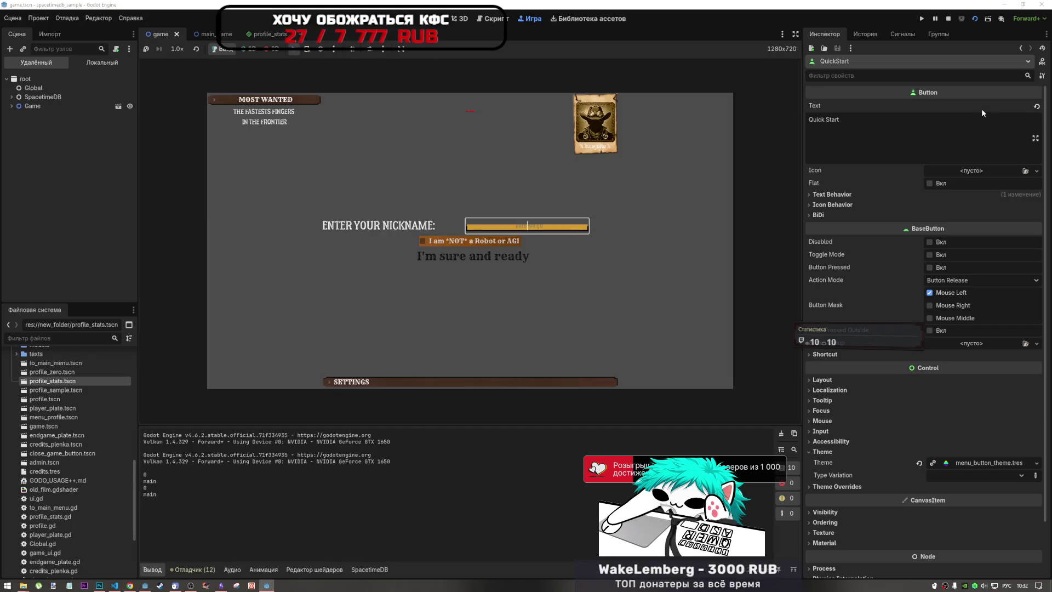
type("M")
type("нсерд")
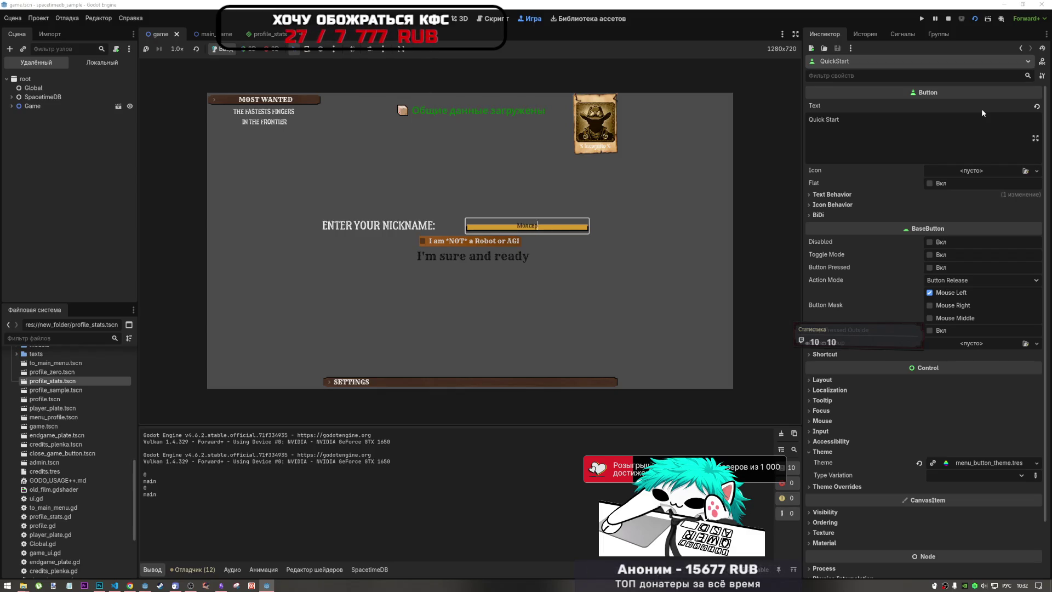
key("BackSpace")
type("жк")
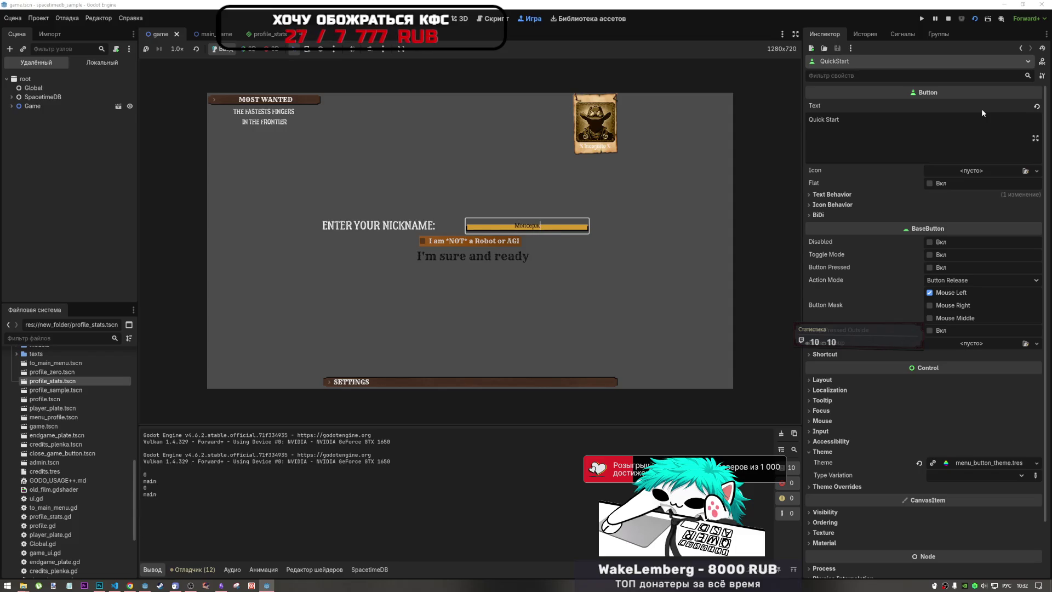
Step: Confirm not being a robot, continue to the main menu, and start a nickname in the second instance
left_click(423, 241)
left_click(505, 262)
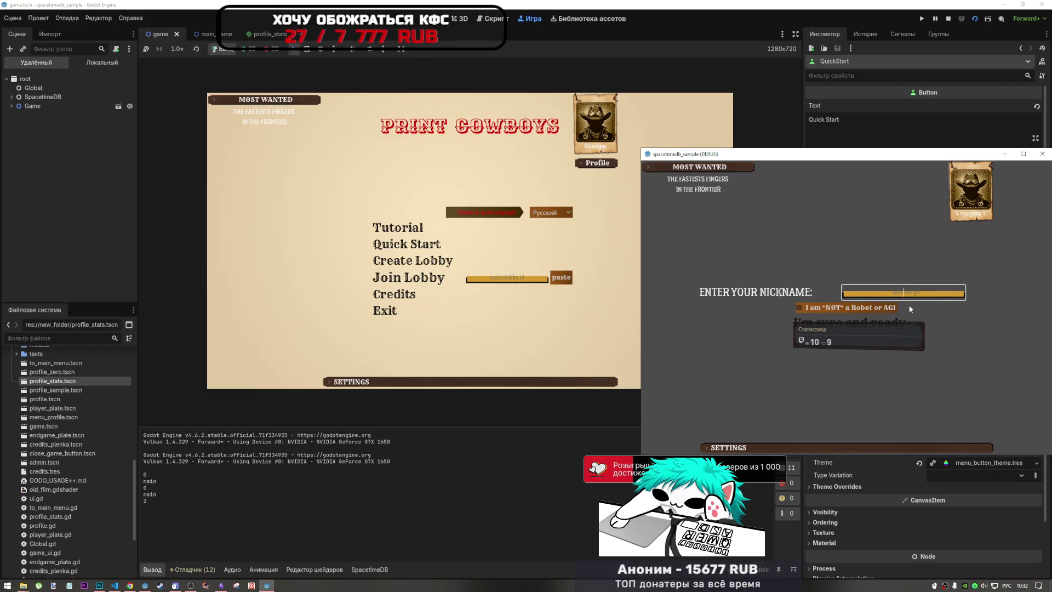
type("b")
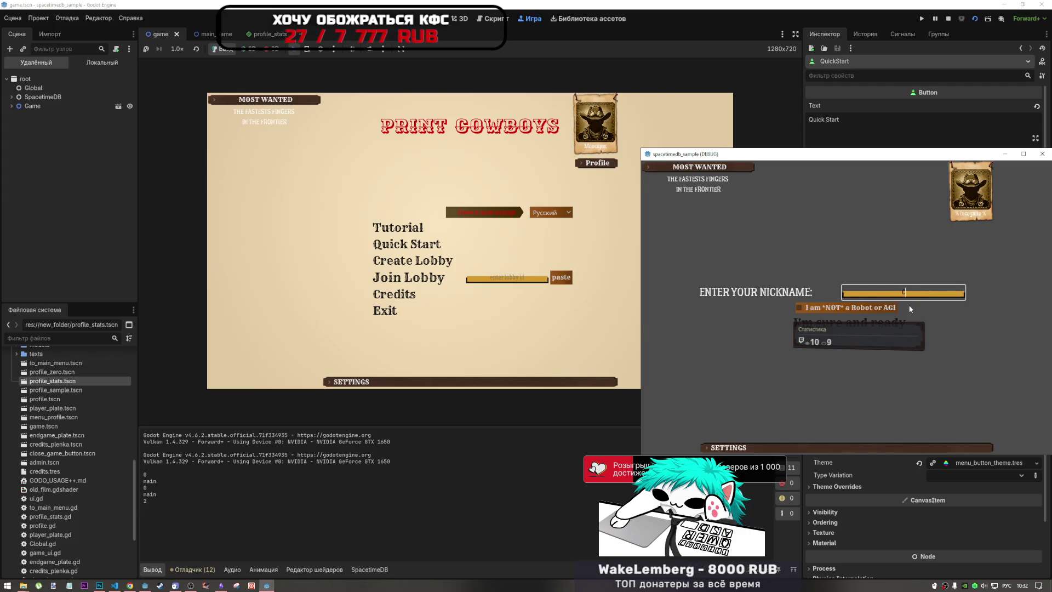
type("хио")
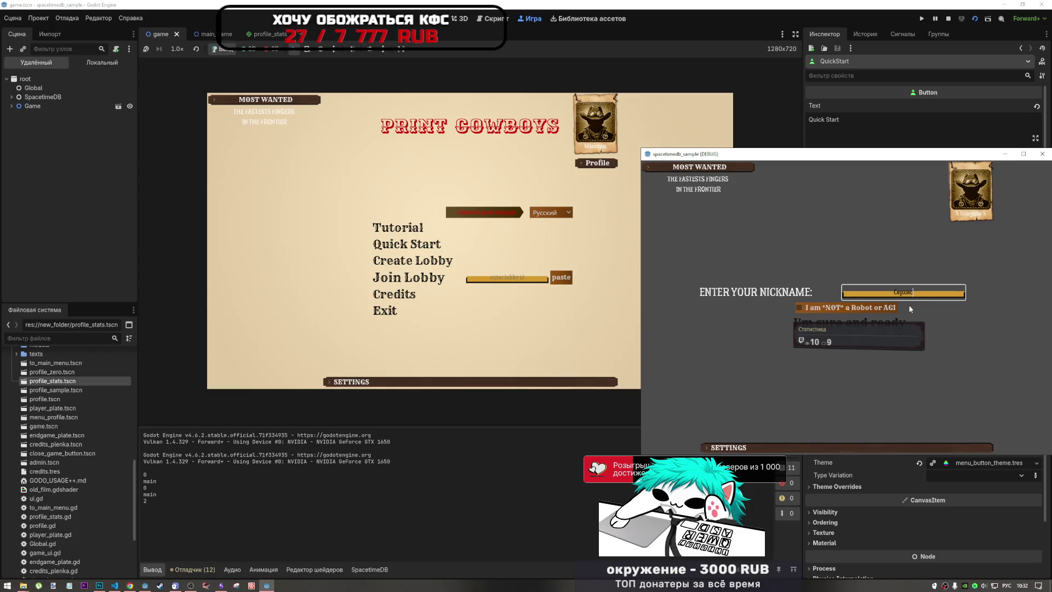
Step: Create a lobby in the second game window and join it from the first instance using the lobby ID
left_click(883, 308)
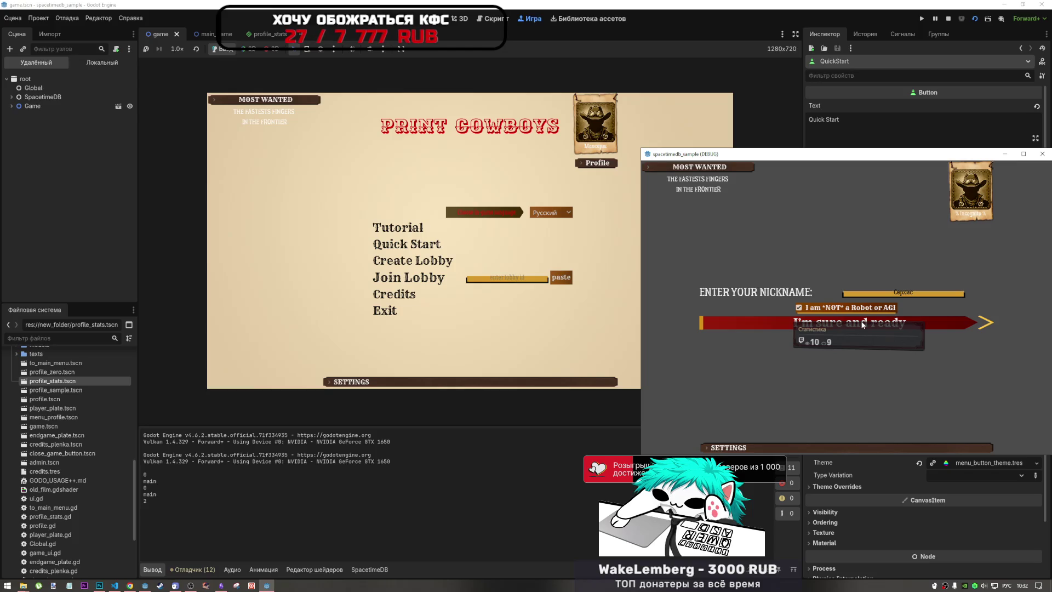
left_click(862, 325)
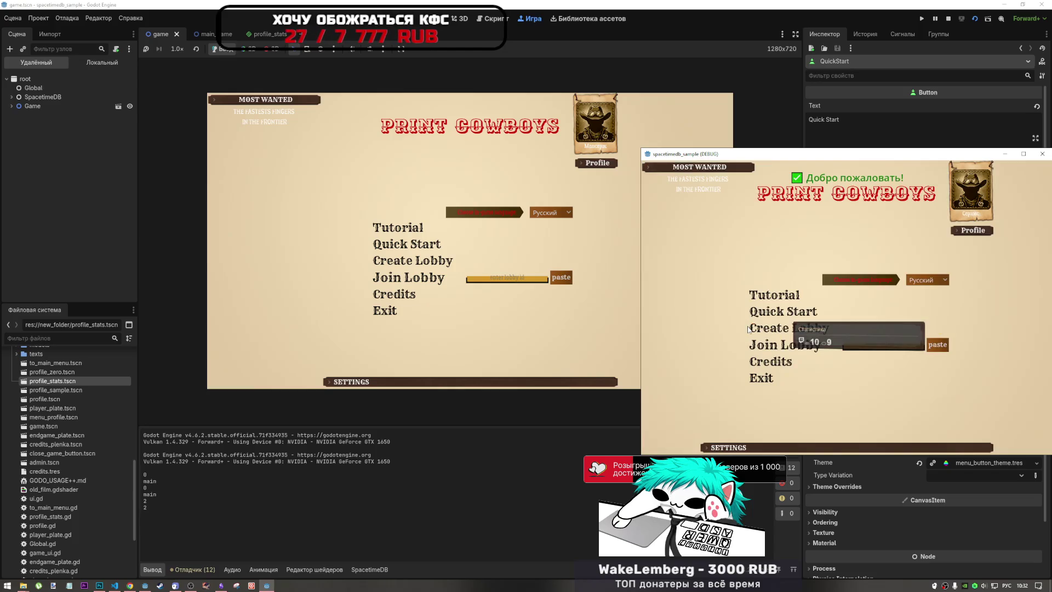
left_click(819, 328)
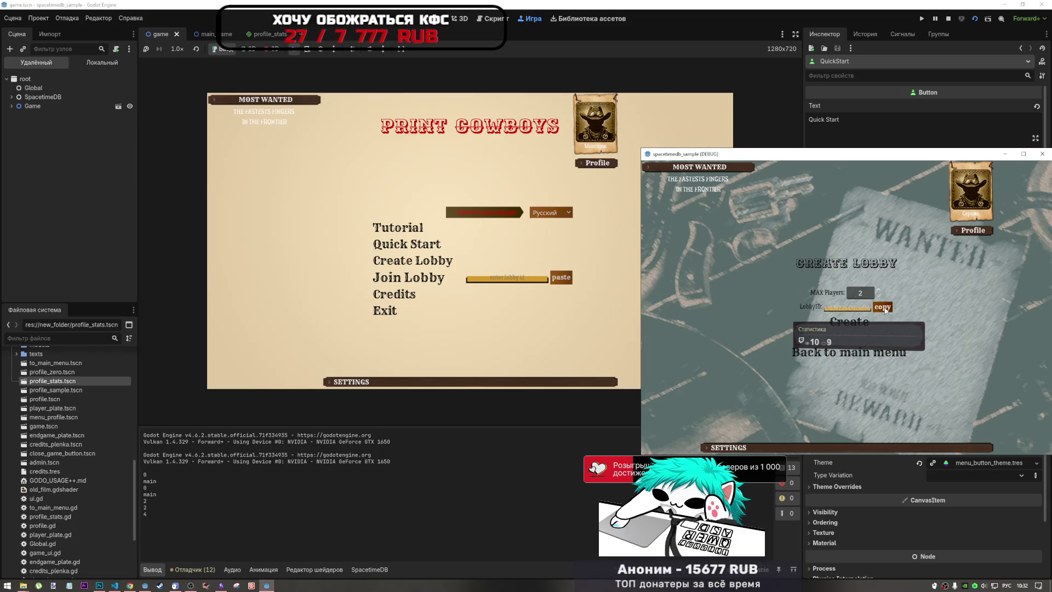
left_click(860, 323)
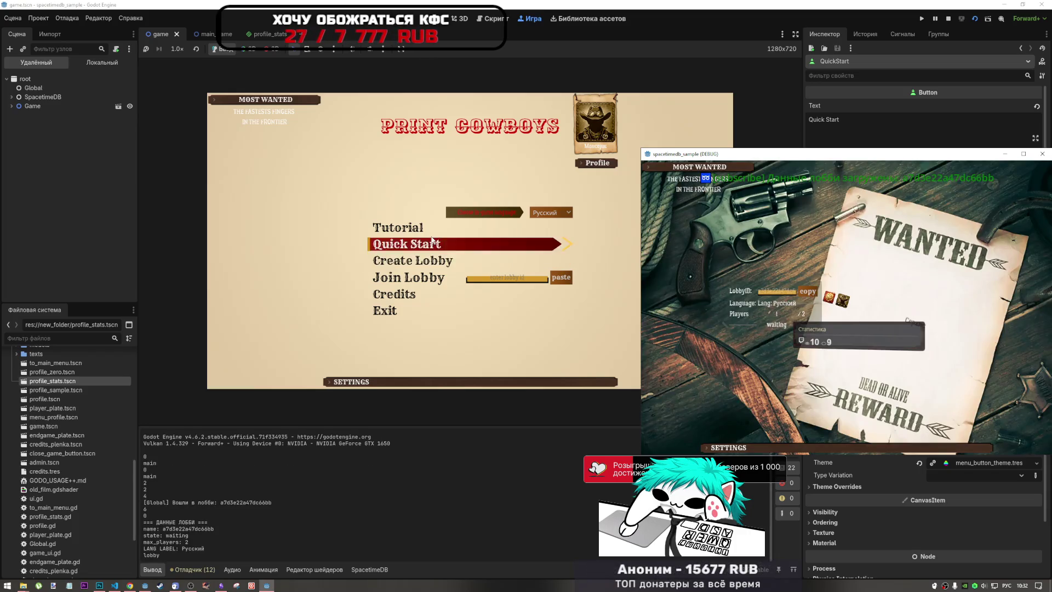
left_click(561, 278)
left_click(442, 280)
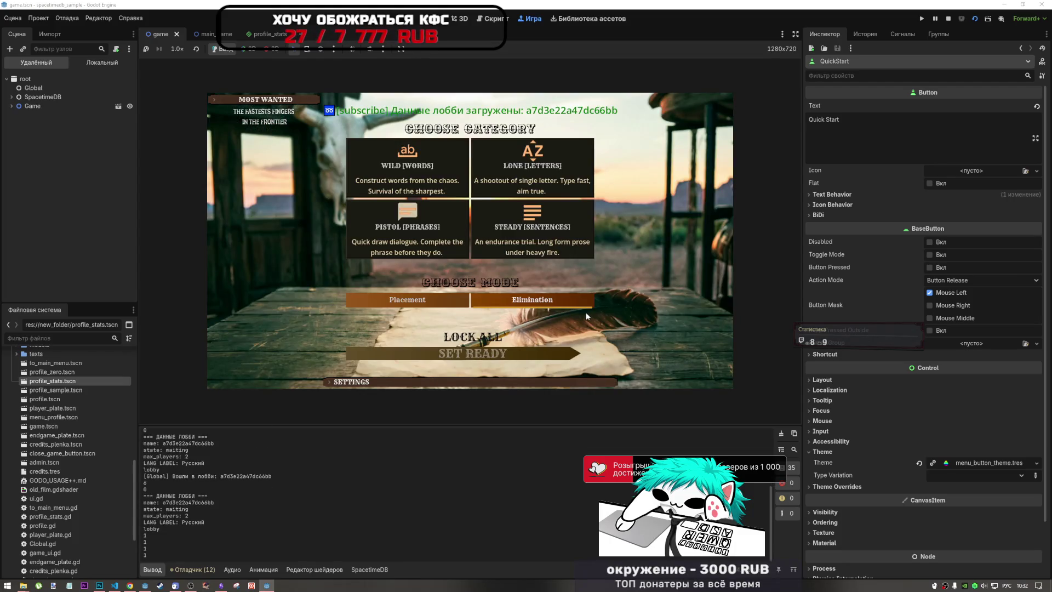
Step: Lock all choices and set both players ready to start the desert duel
left_click(267, 584)
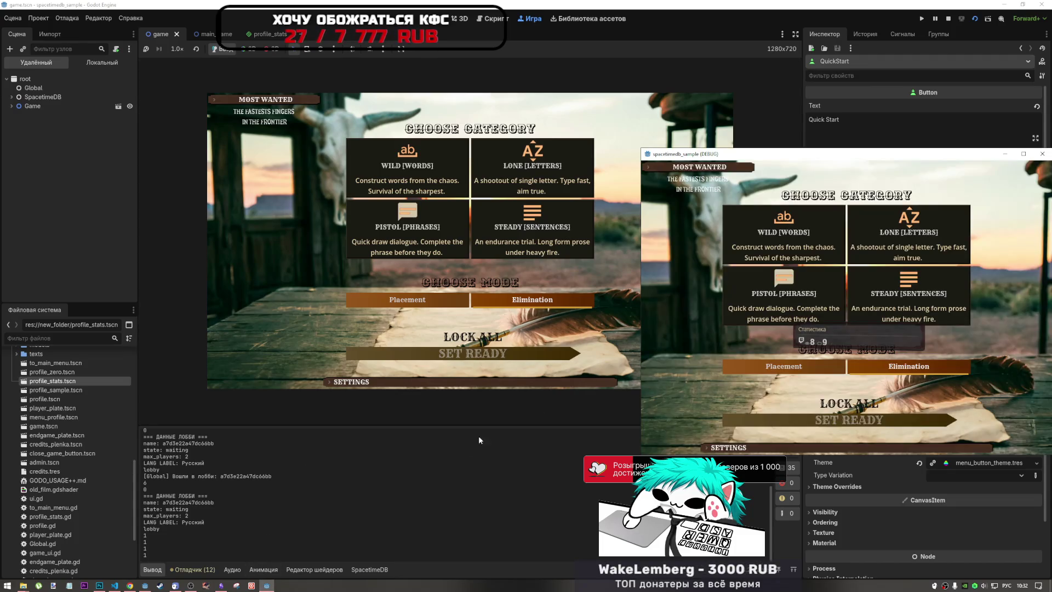
left_click(862, 400)
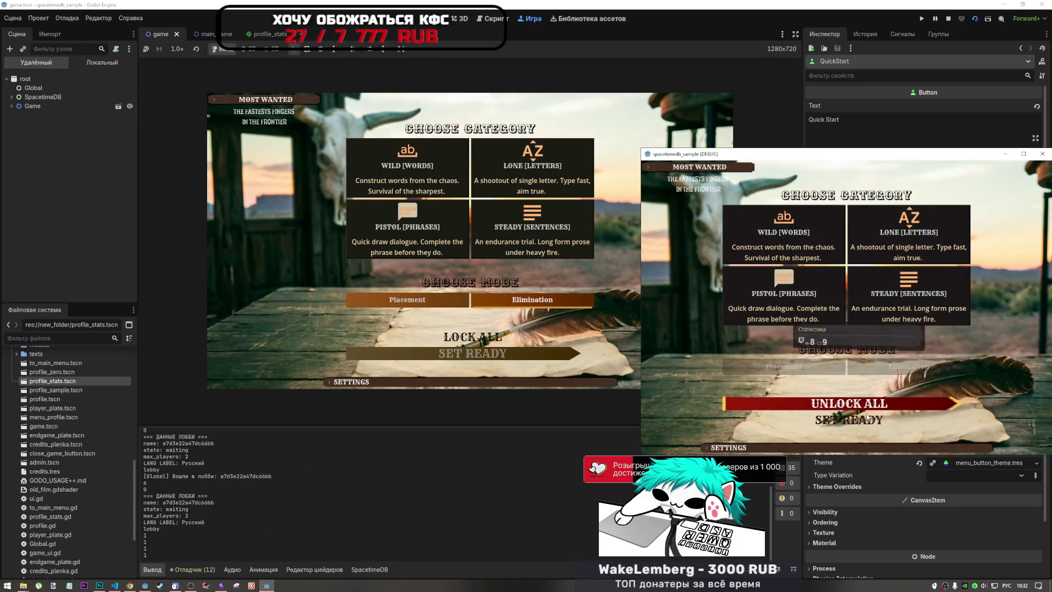
left_click(445, 172)
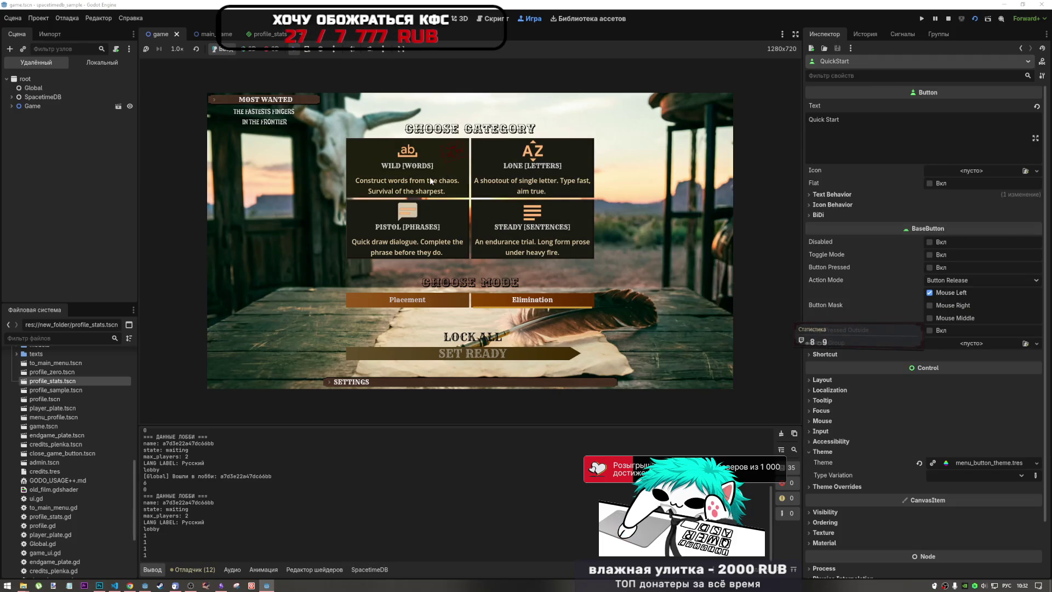
left_click(472, 337)
left_click(493, 353)
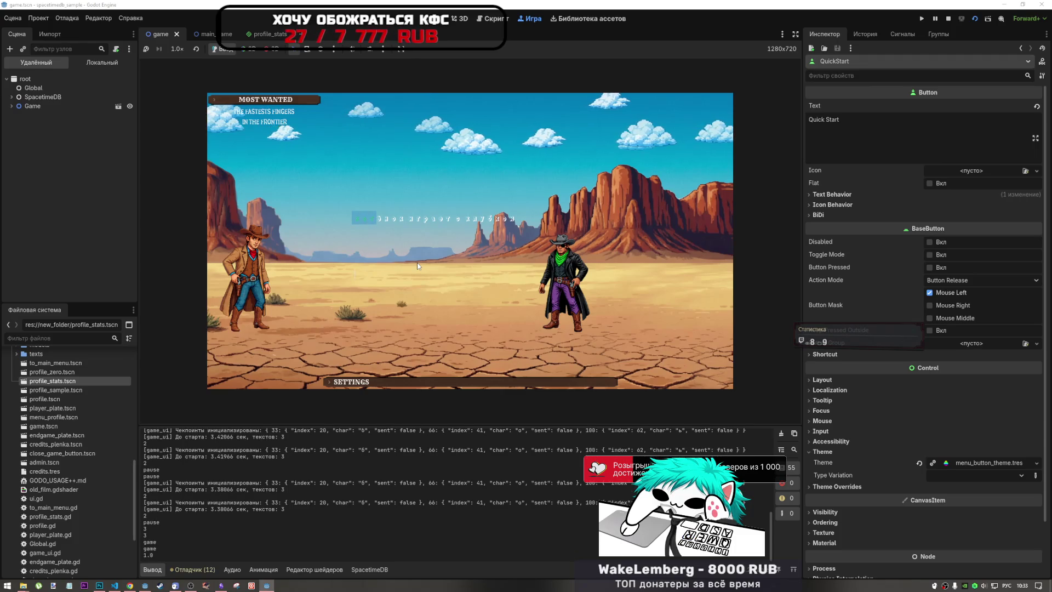
key("space")
Step: Type the duel line 'оиубоо чистопожарный тушит огонь' through text 2/3 until the game_state error hits
type("и")
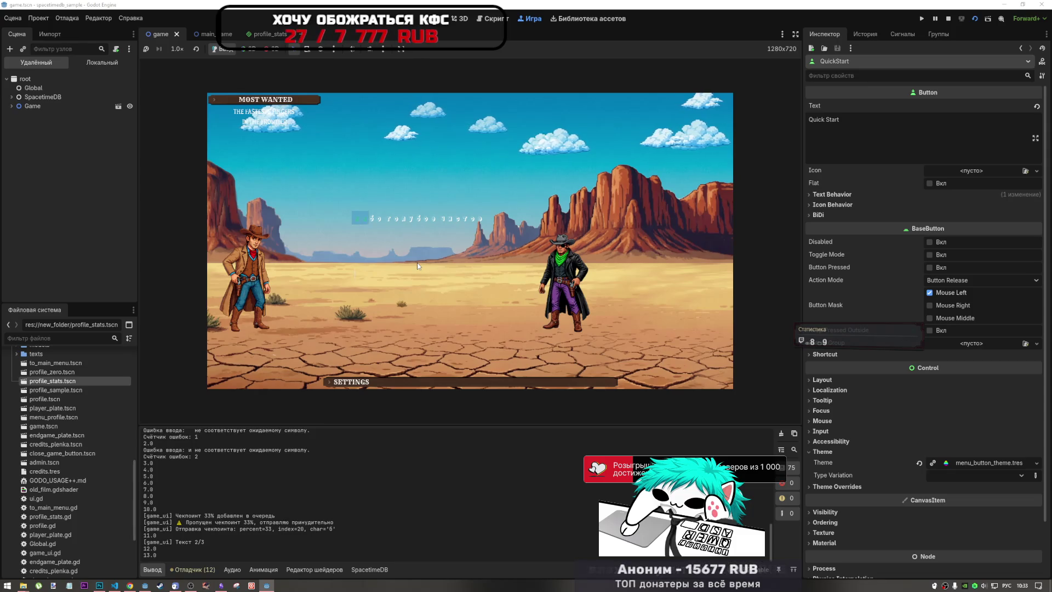
type("оиубо")
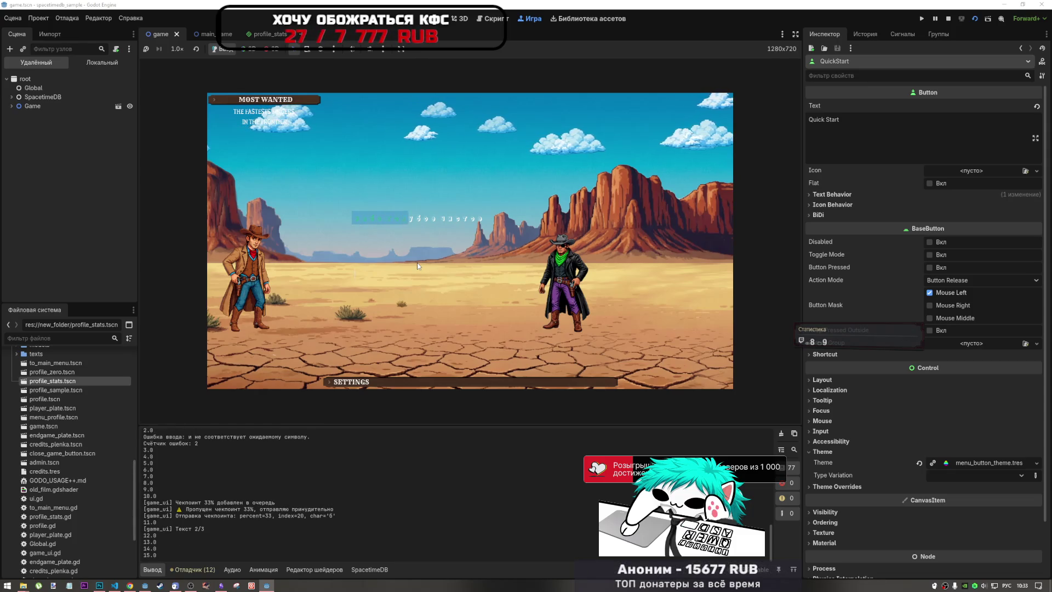
type("о чисто")
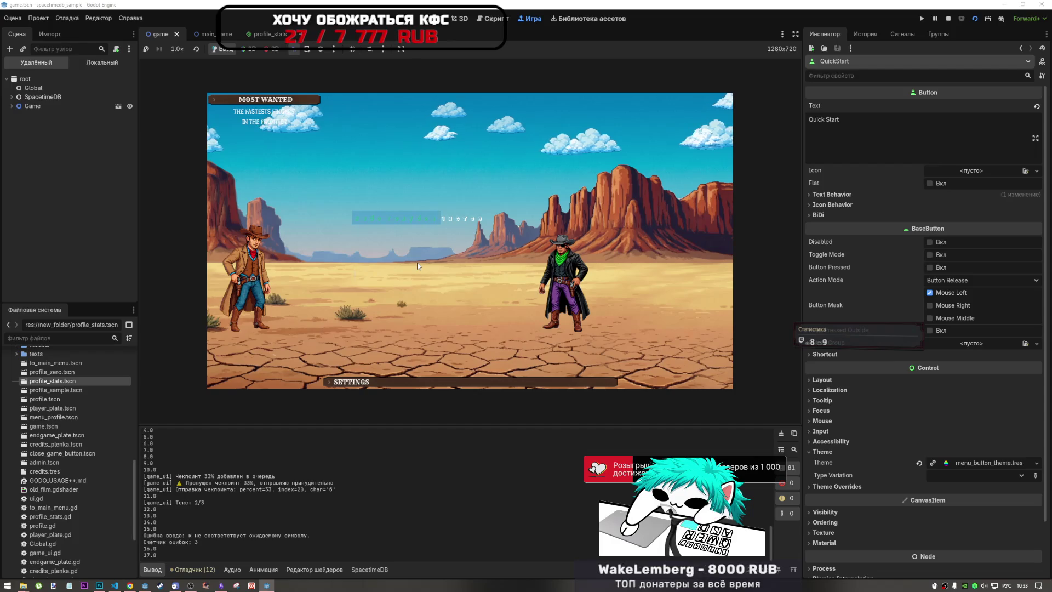
type("пожарный тушит ")
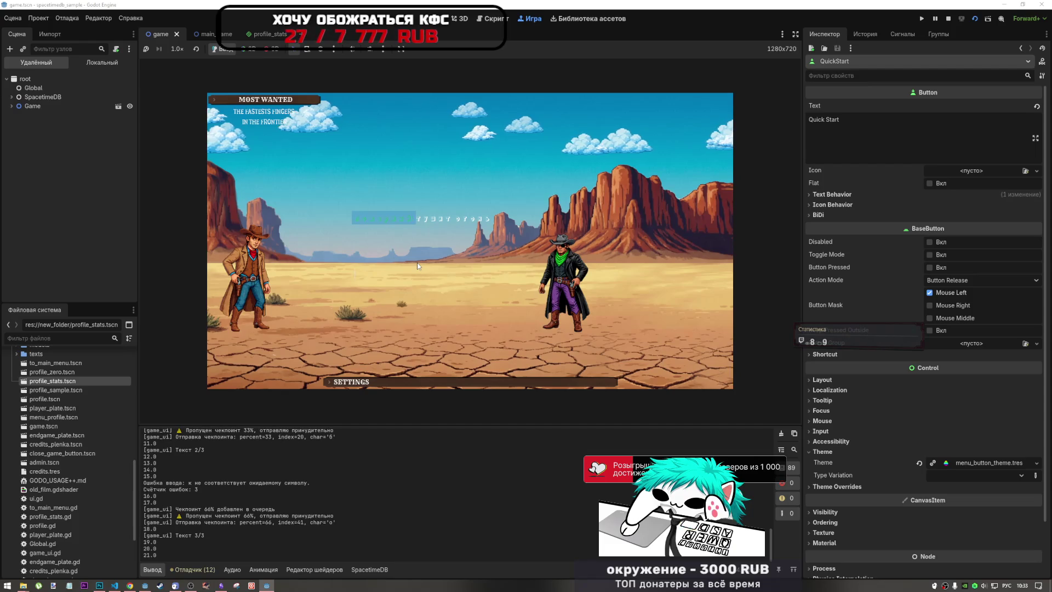
type("огонь")
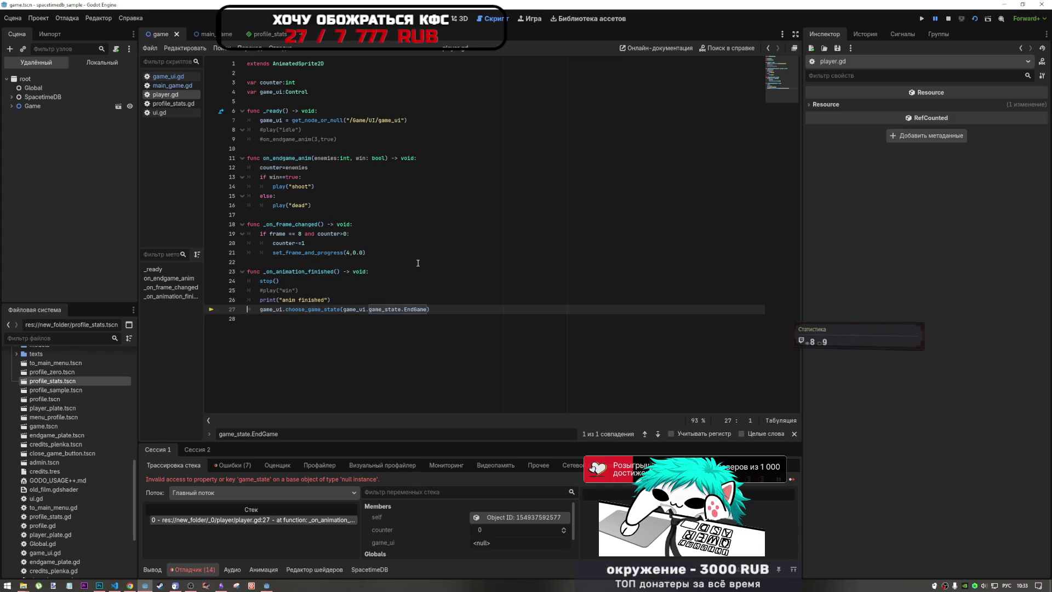
Step: Expand the Game, MainGame and UI nodes in the Remote scene tree
left_click(11, 106)
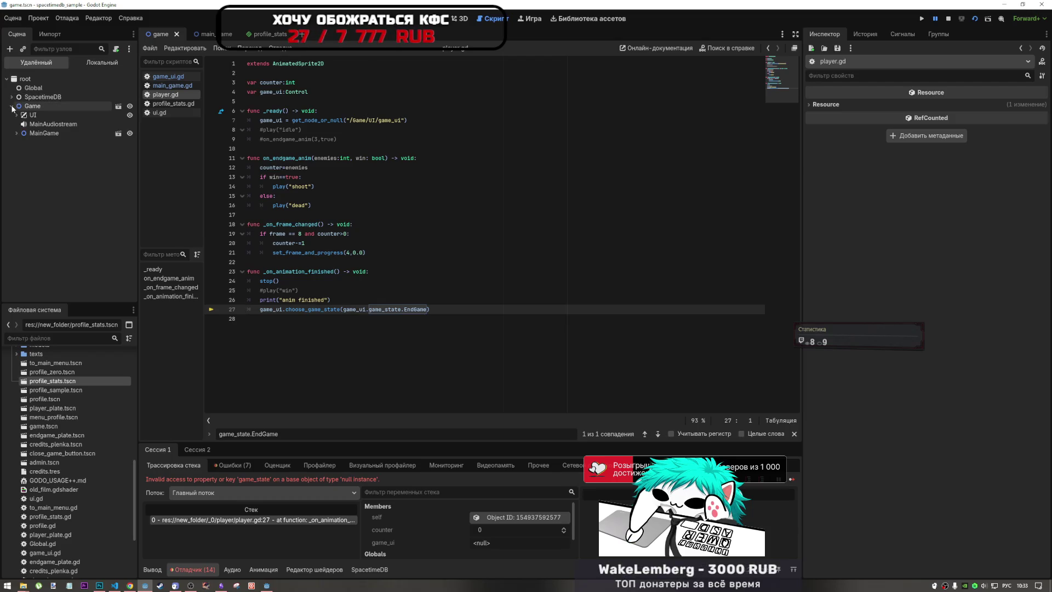
left_click(20, 133)
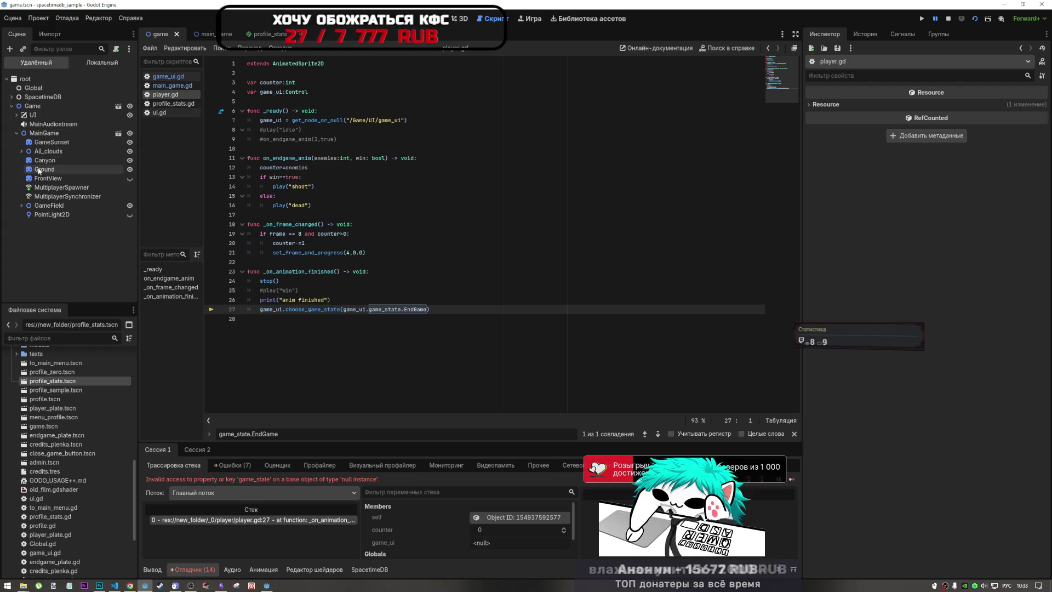
left_click(16, 116)
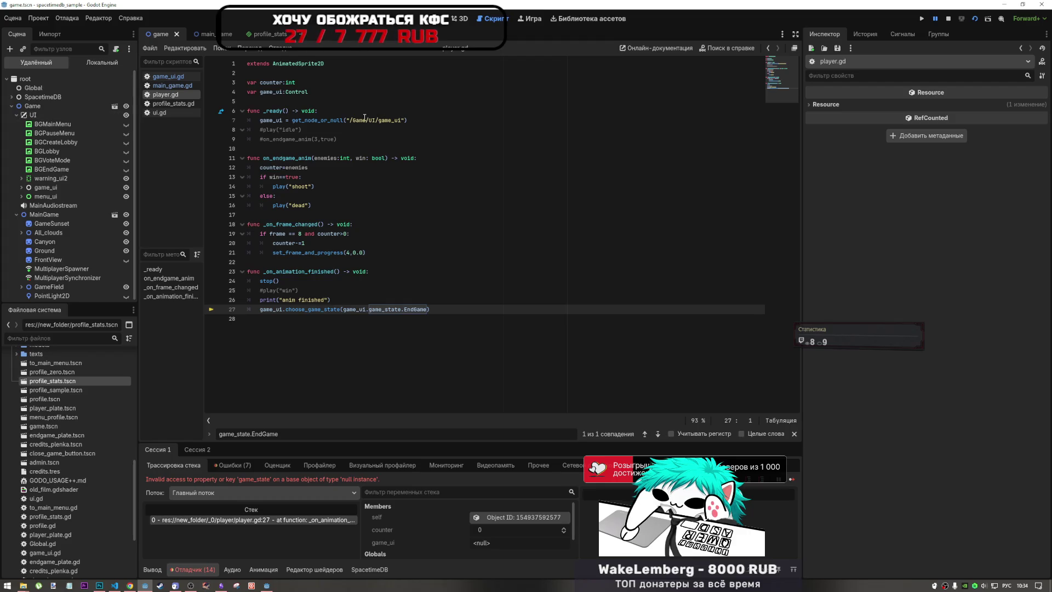
Step: Search game_ui.gd for get_node_or_null
double_click(337, 120)
key("ctrl+c")
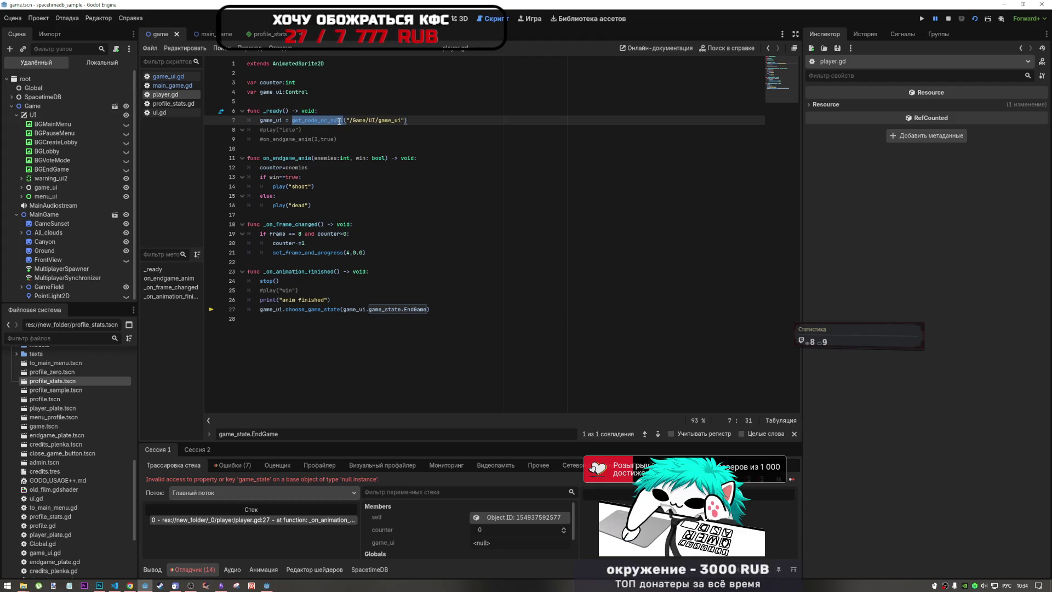
key("ctrl+shift+comma")
key("ctrl+shift+comma")
key("ctrl+f")
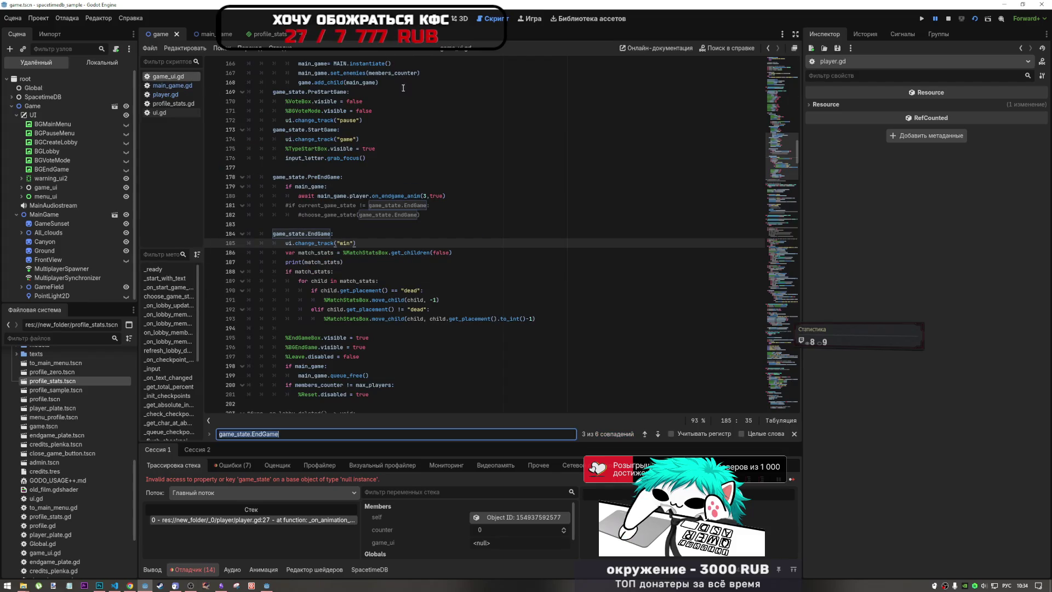
key("ctrl+v")
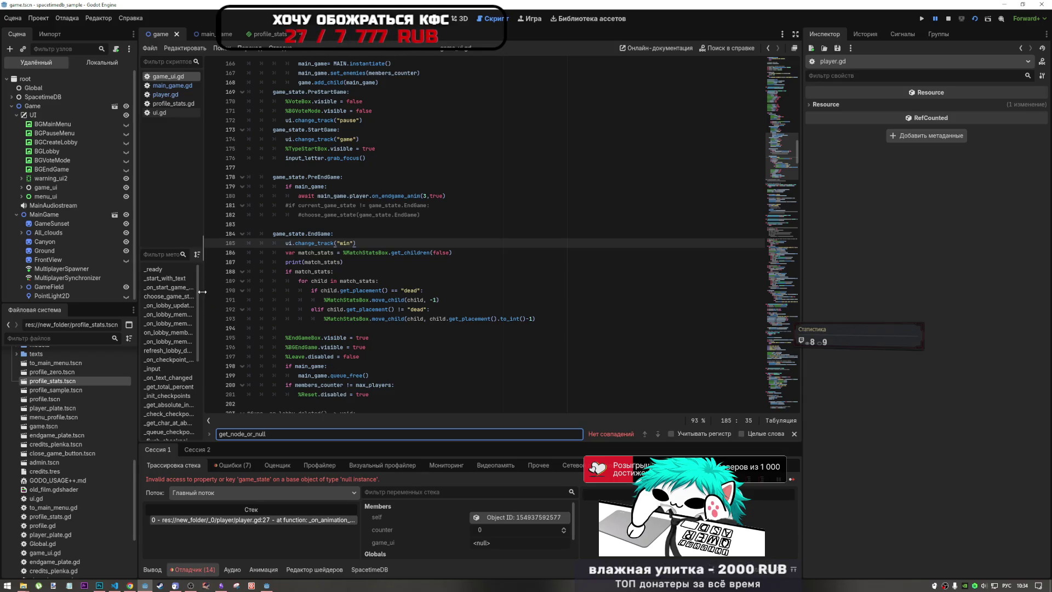
Step: Browse game_ui.gd methods like _on_lobby_updated, choose_game_state and on_lobby_member_insert_update
left_click(171, 305)
left_click(174, 314)
left_click(169, 296)
left_click(169, 314)
left_click(169, 377)
left_click(167, 359)
left_click(169, 396)
left_click(170, 414)
left_click(169, 332)
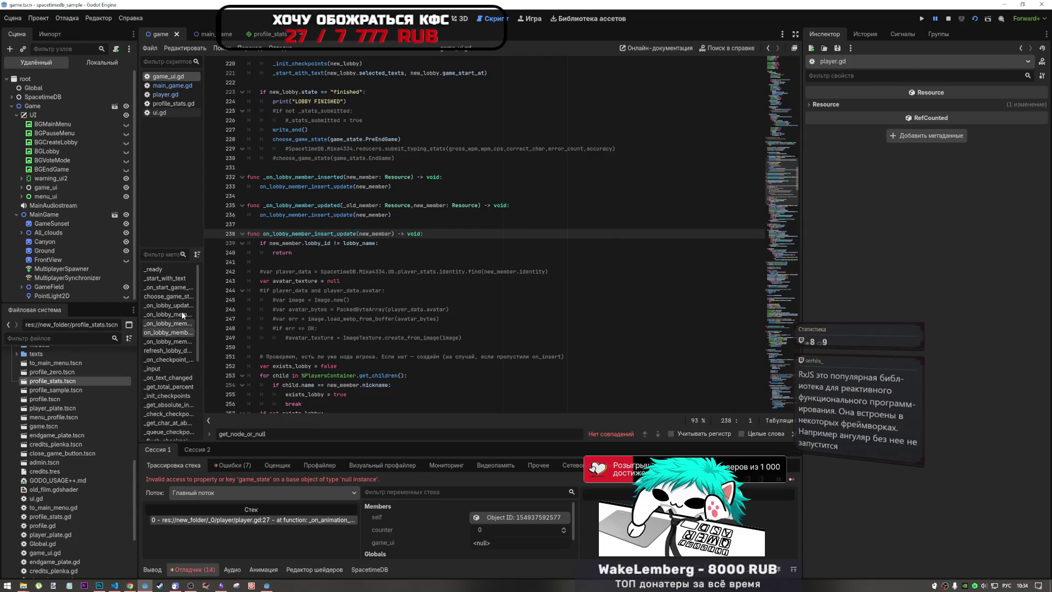
Step: Clear the mistyped method filter, place the caret on line 239, and bring up the running game
left_click(167, 255)
type("ыфв")
key("BackSpace")
key("BackSpace")
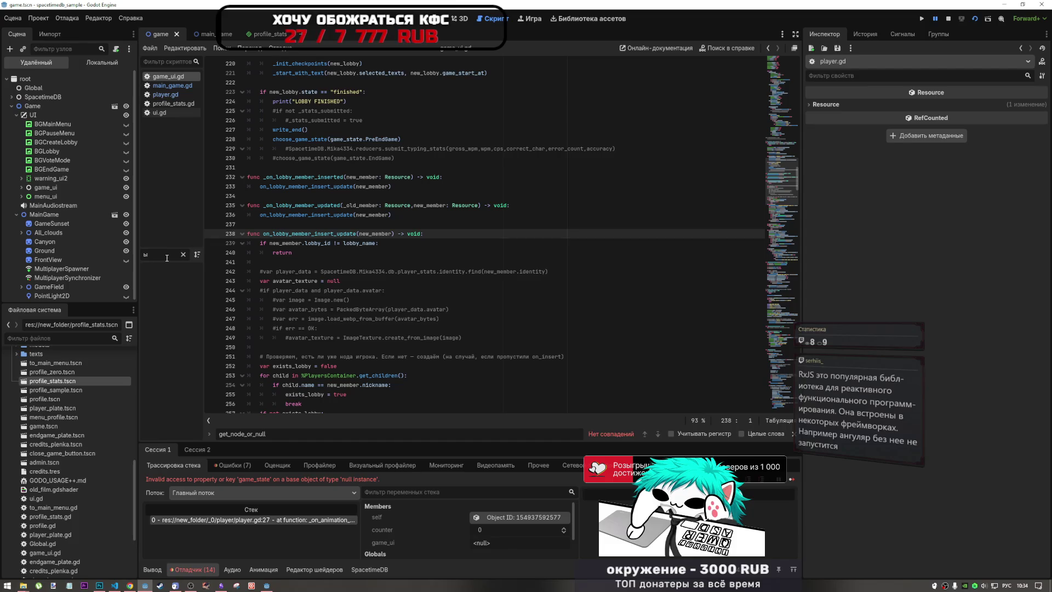
key("BackSpace")
key("alt+shift")
left_click(330, 244)
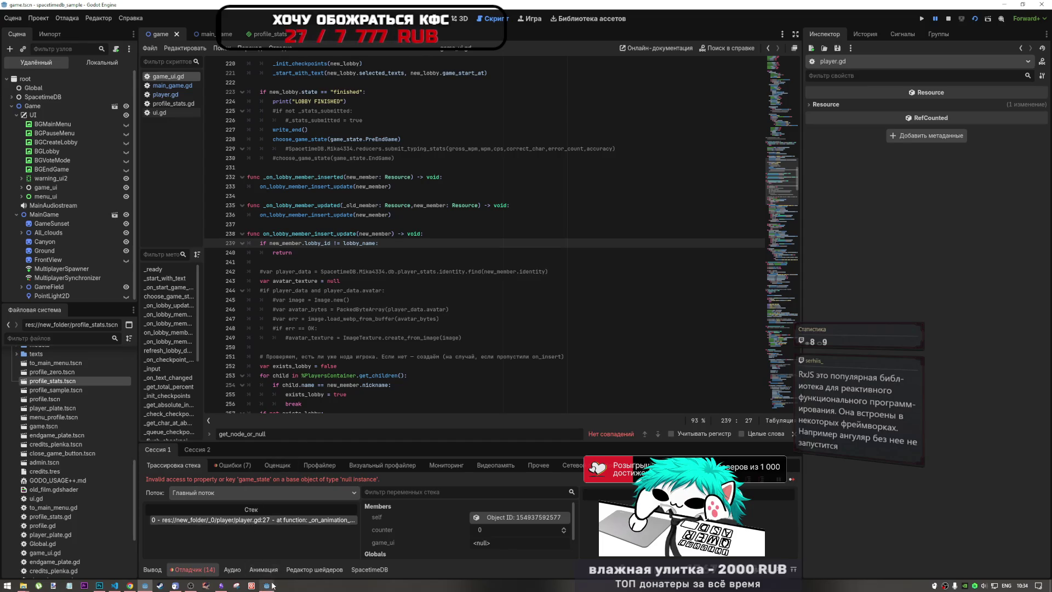
mouse_move(272, 586)
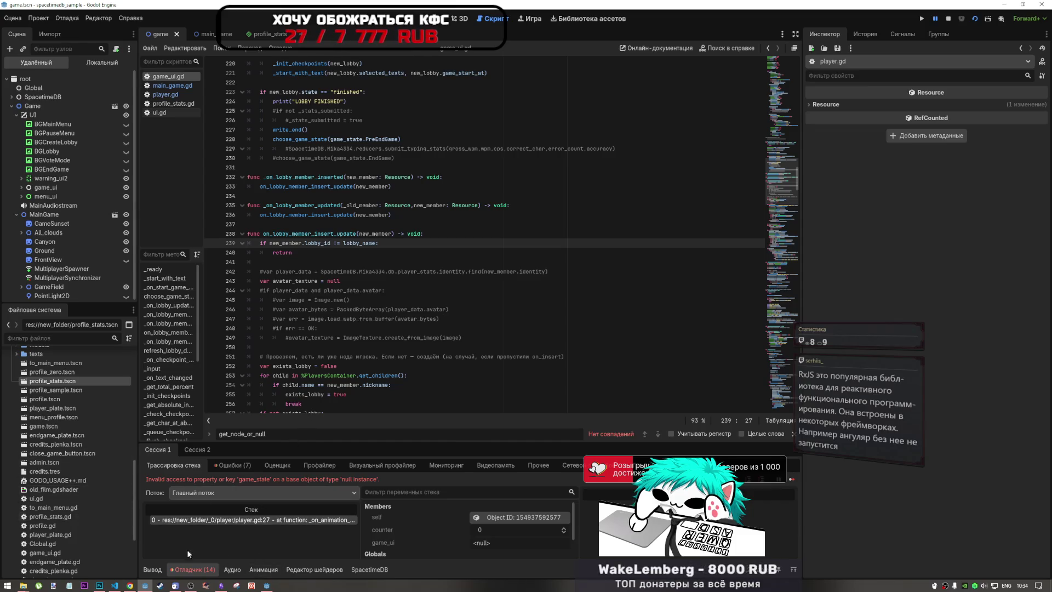
left_click(269, 586)
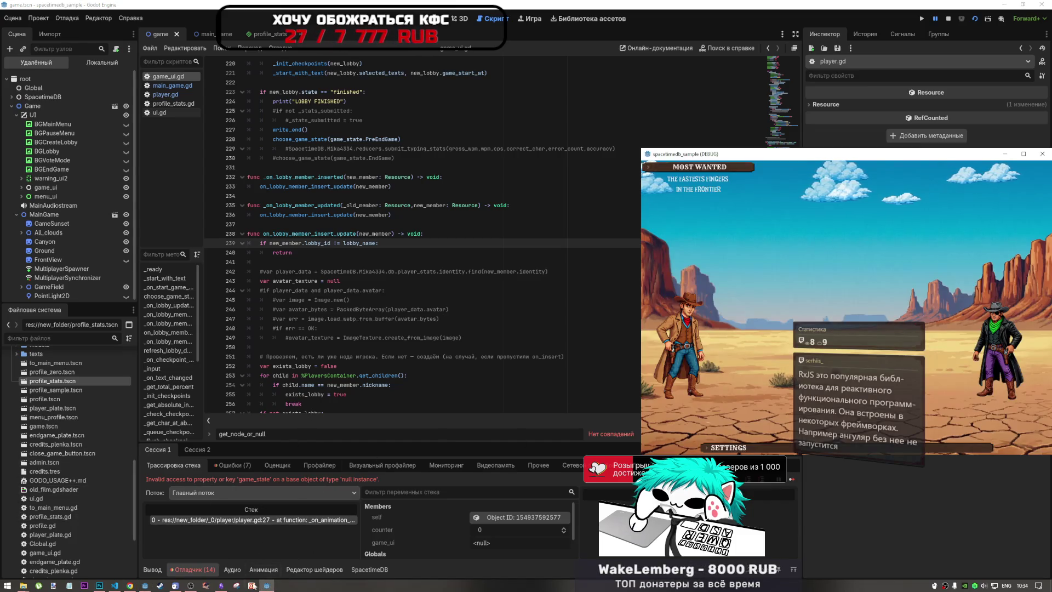
Step: Minimize the spacetimedb_sample debug window so game_ui.gd is visible again
left_click(266, 586)
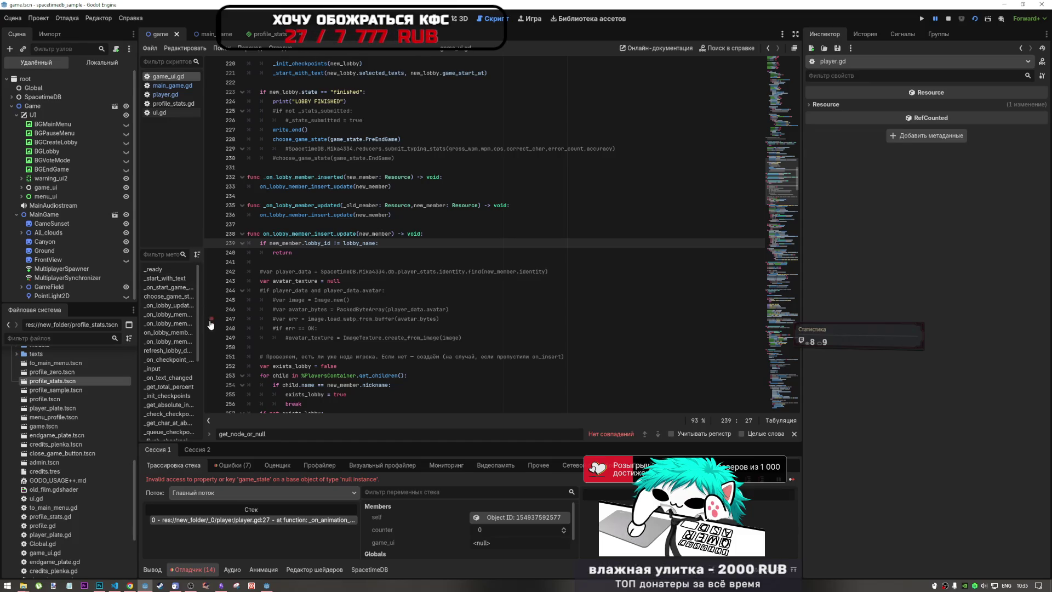
Step: Inspect the live game_ui node in the Inspector, then reopen player.gd at its get_node_or_null call
left_click(40, 189)
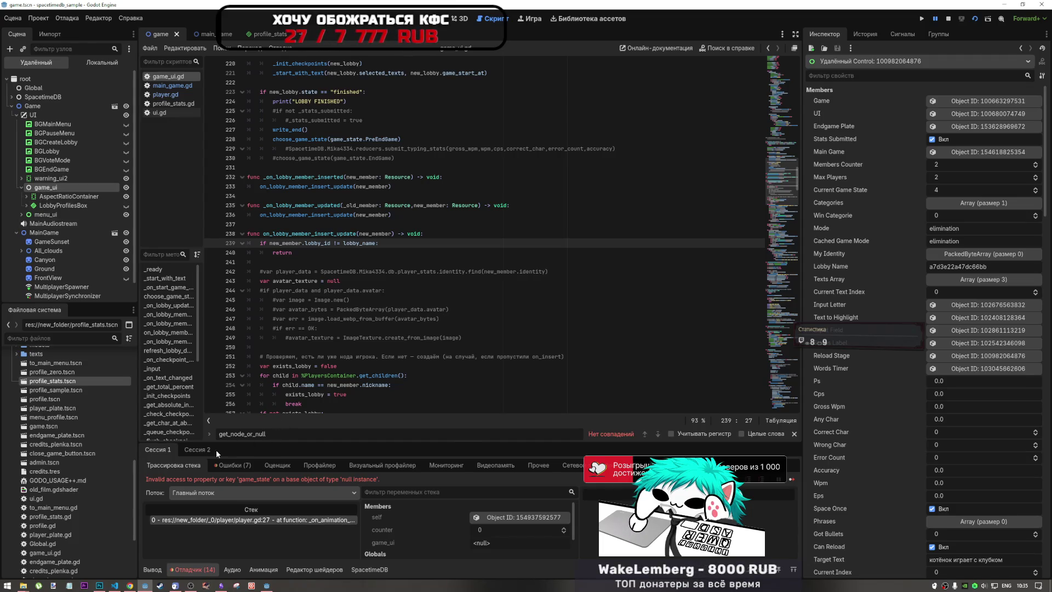
left_click(173, 95)
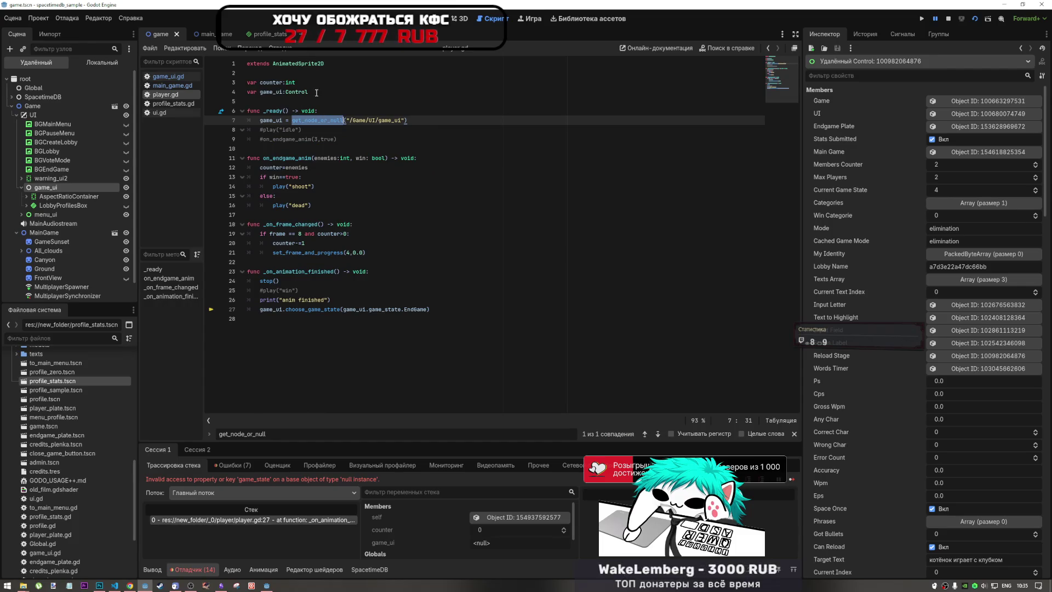
Step: Check player.gd lines 4 and 7, expand All_clouds in the Remote tree, then return to game_ui.gd
left_click(287, 91)
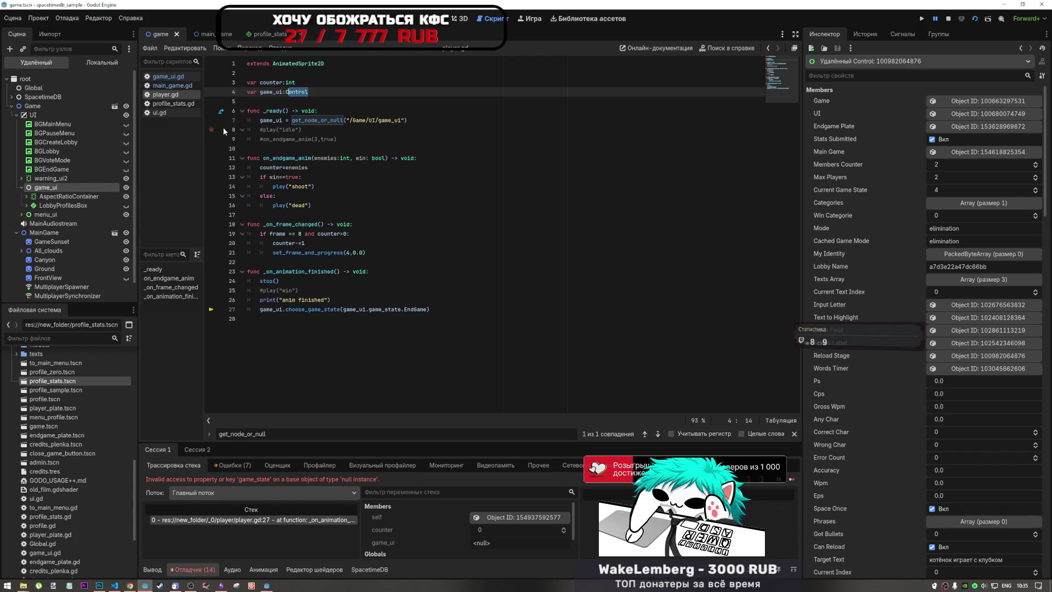
key("End")
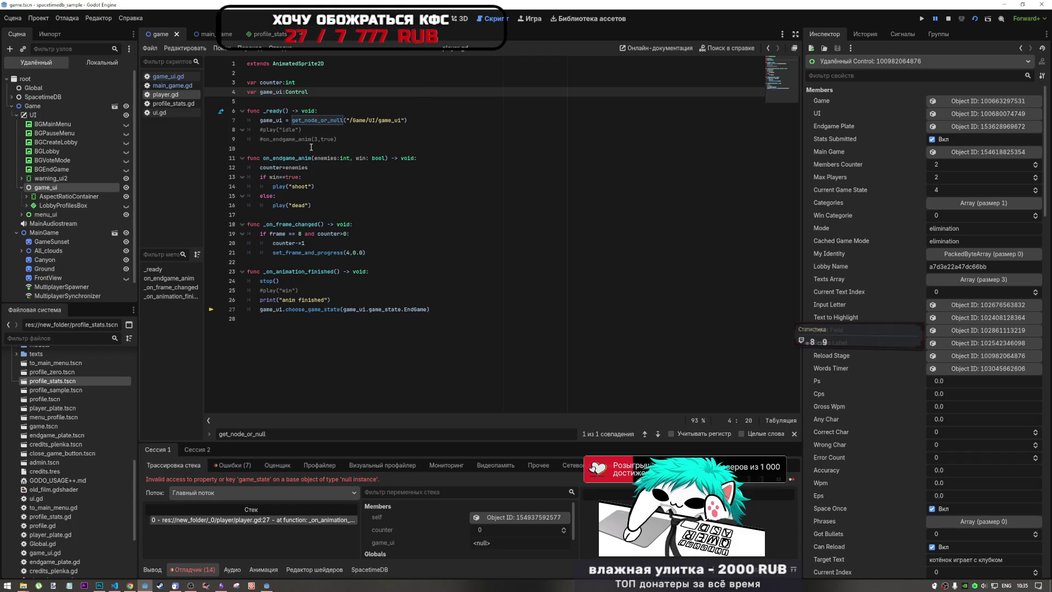
scroll(41, 259, "down", 2)
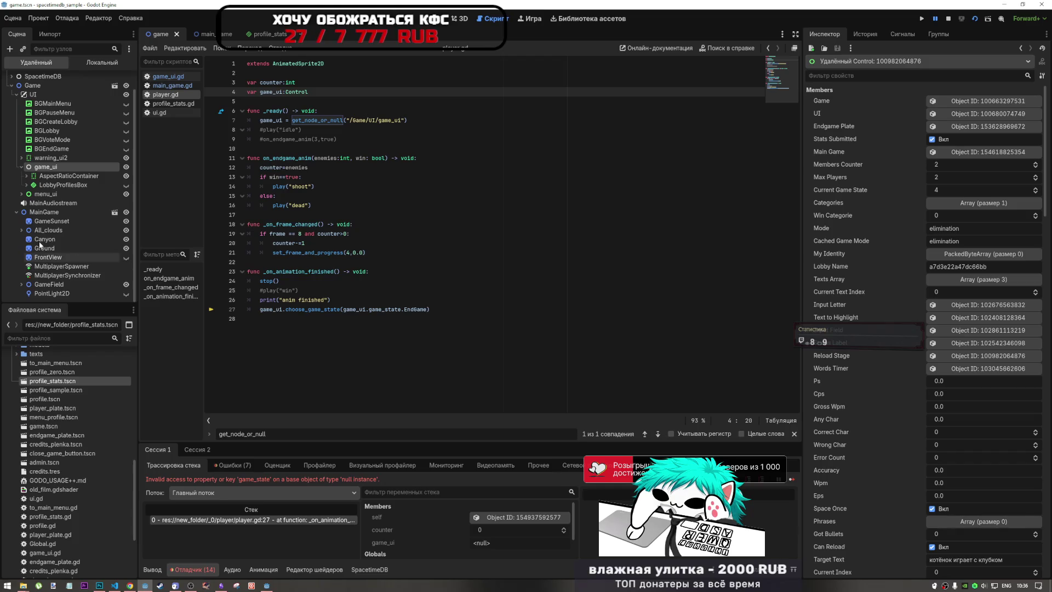
left_click(21, 230)
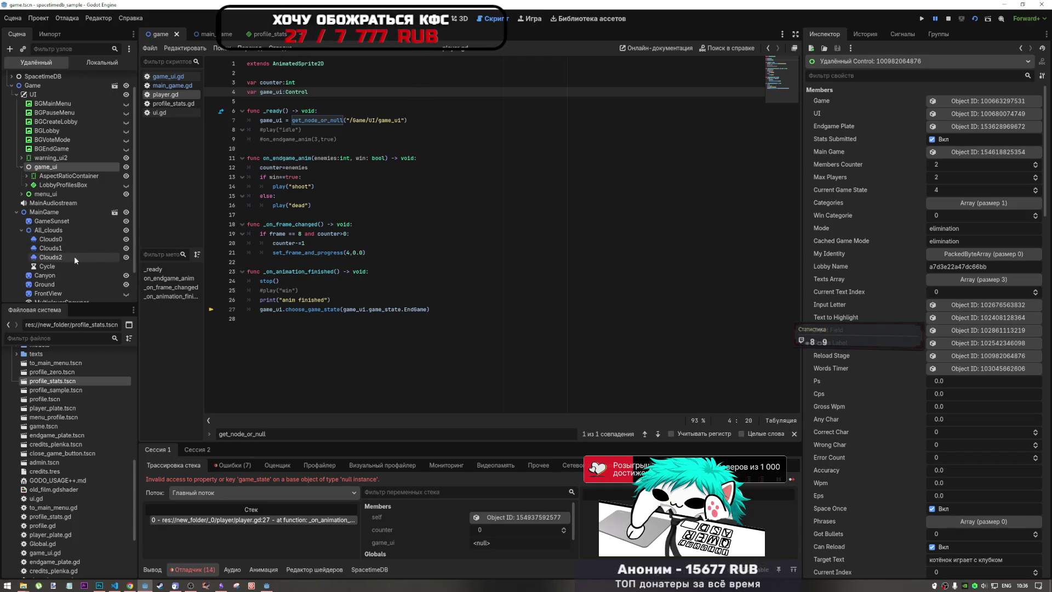
left_click(412, 120)
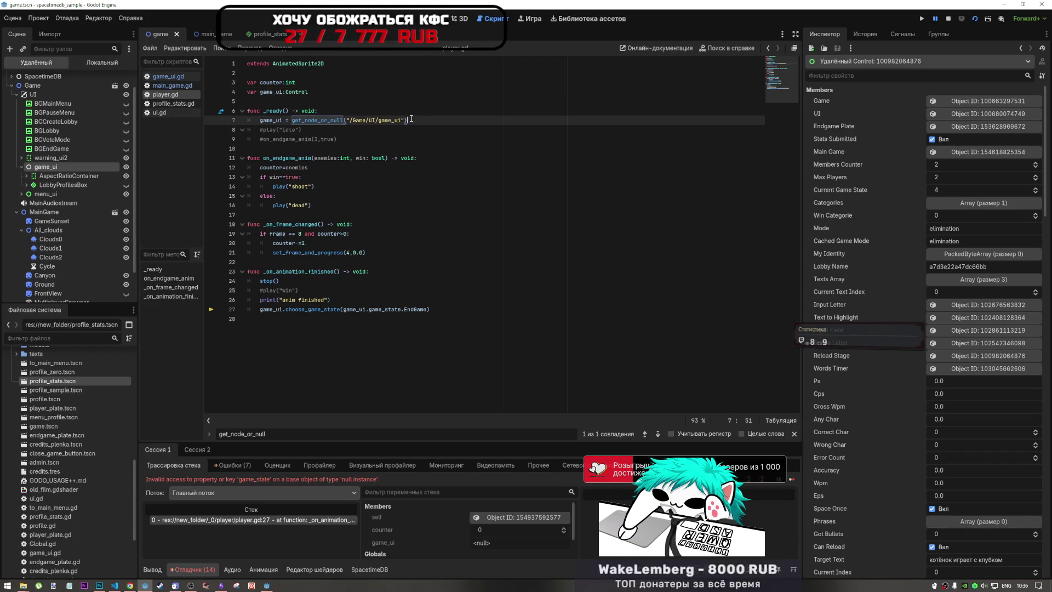
left_click(163, 76)
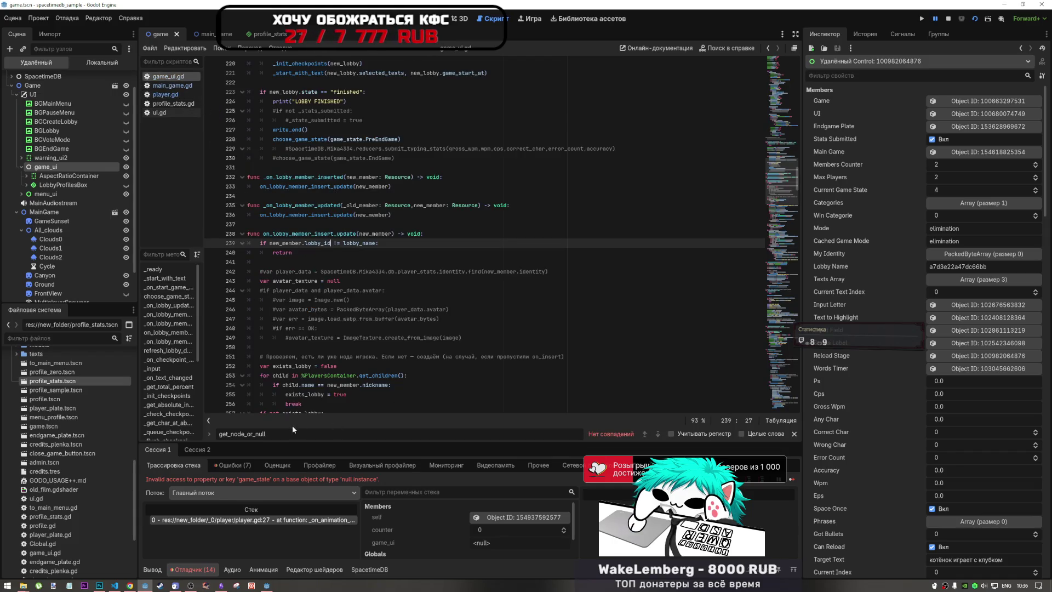
Step: Search ui.gd and profile_stats.gd for get_node, finding get_node_or_null("/Game/UI") on line 10
key("BackSpace")
key("BackSpace")
key("BackSpace")
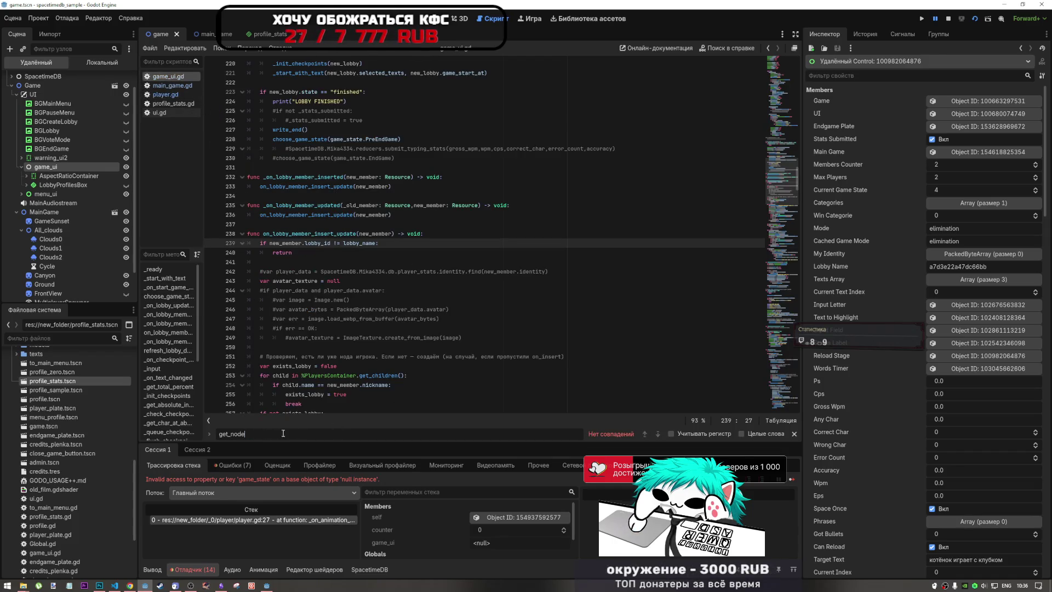
left_click(163, 112)
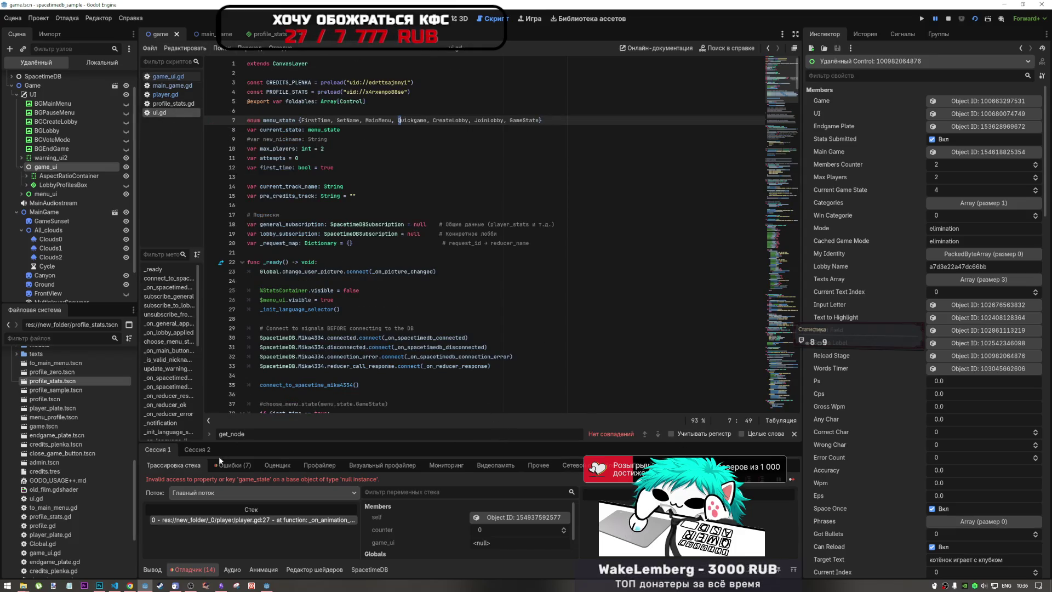
double_click(245, 434)
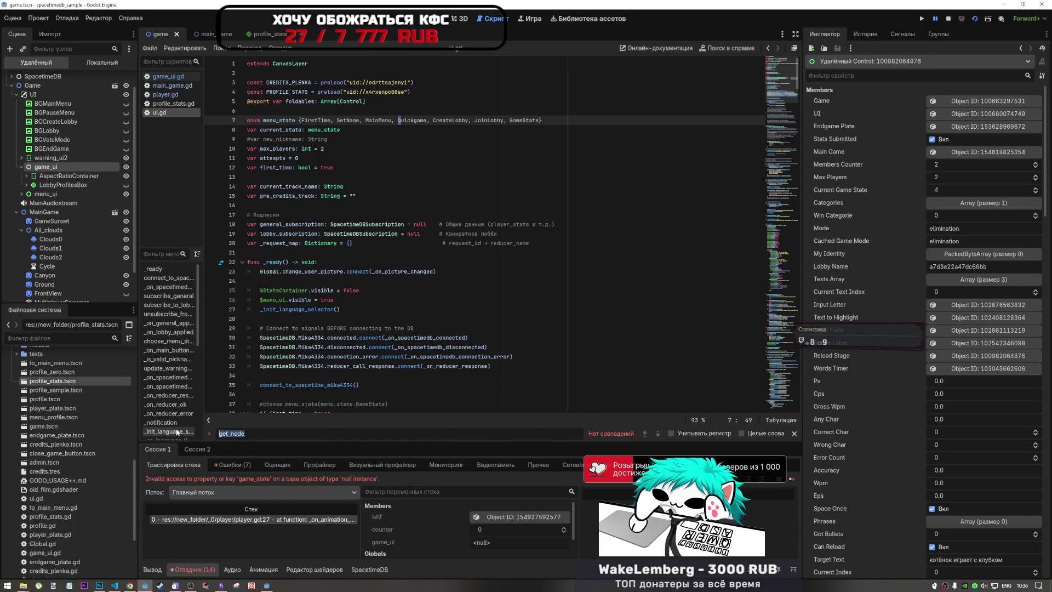
left_click(170, 105)
left_click(255, 434)
key("Return")
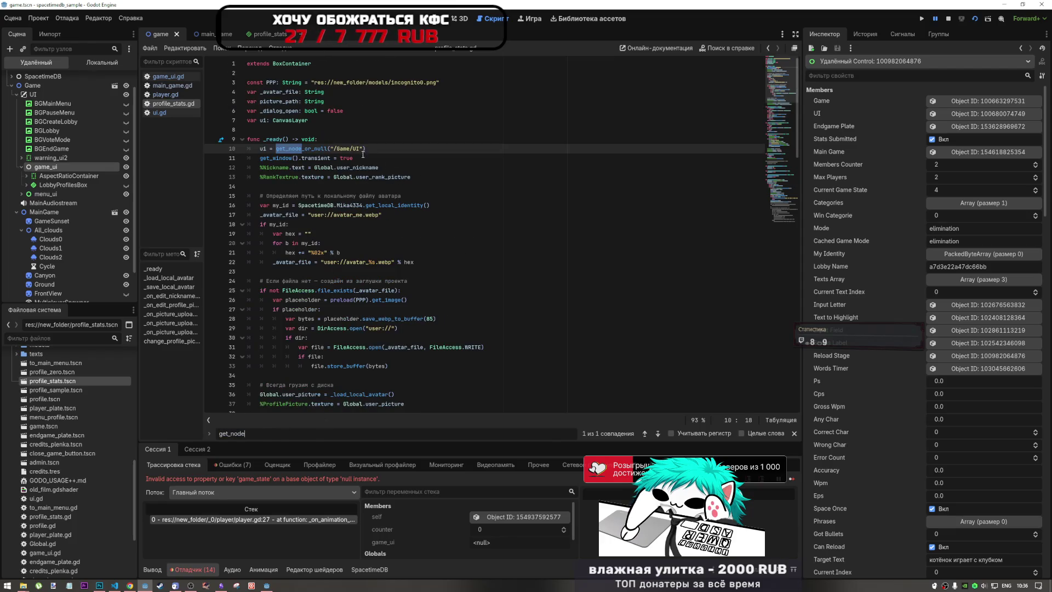
left_click(338, 149)
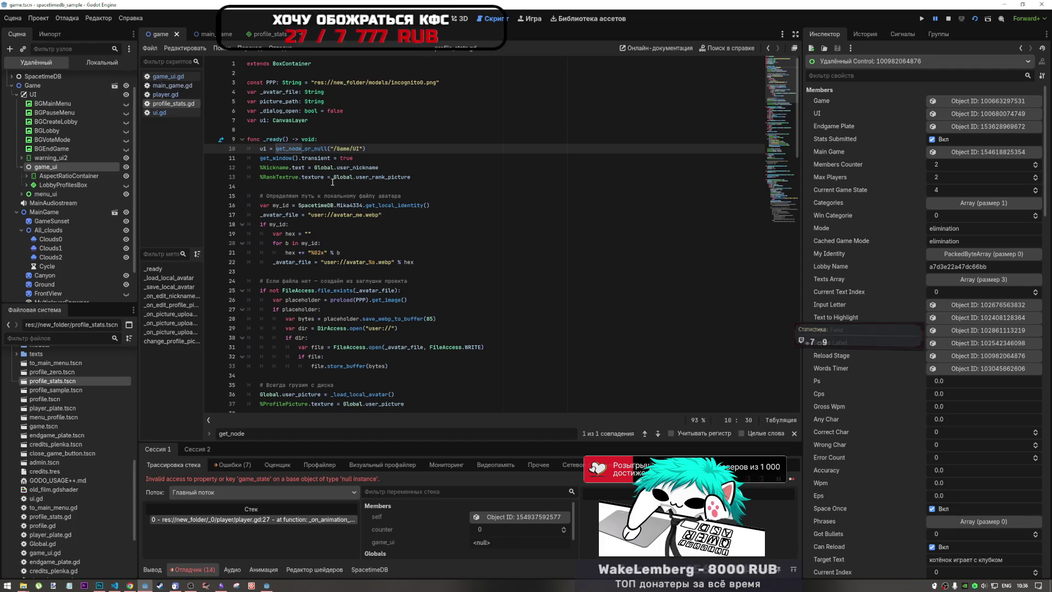
left_click_drag(334, 148, 357, 148)
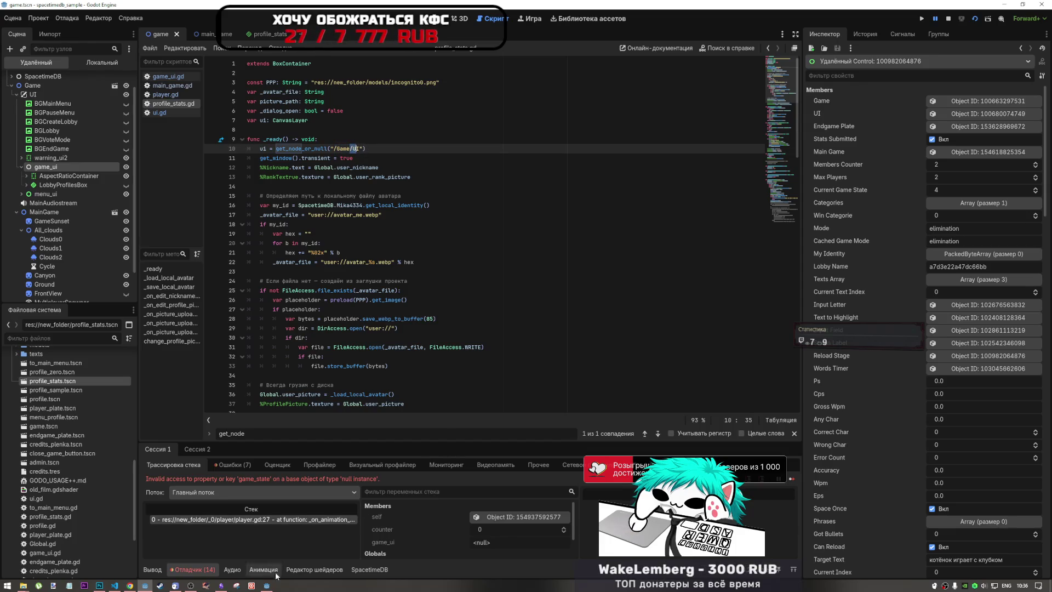
mouse_move(262, 587)
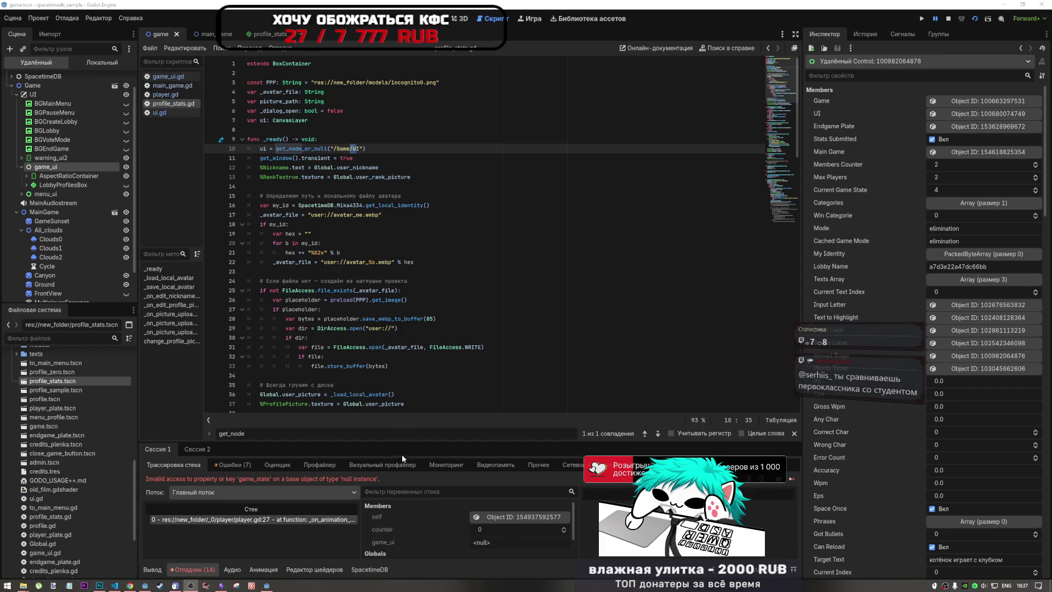
left_click(417, 300)
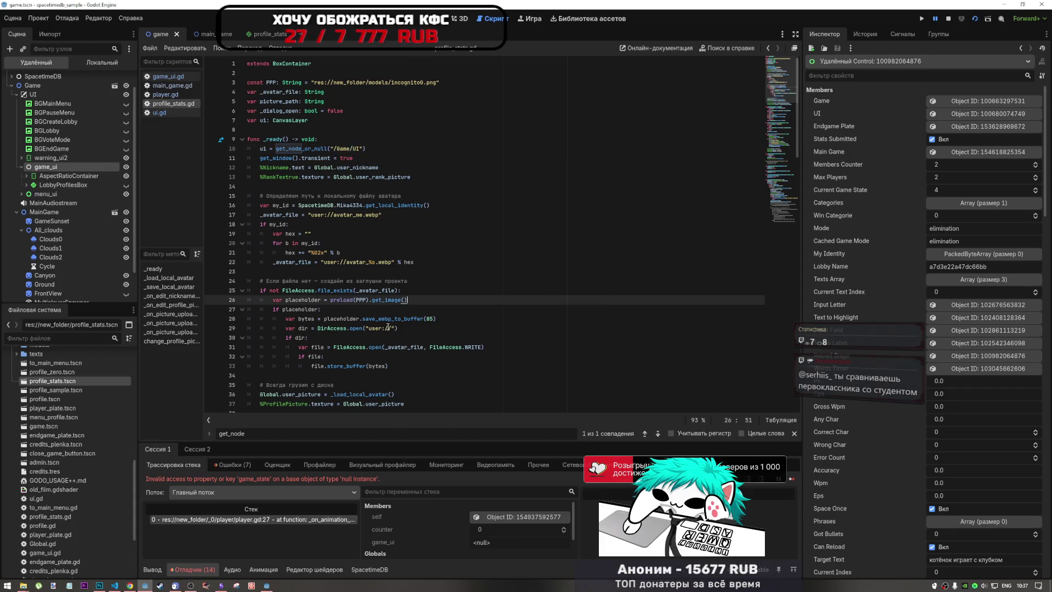
mouse_move(390, 289)
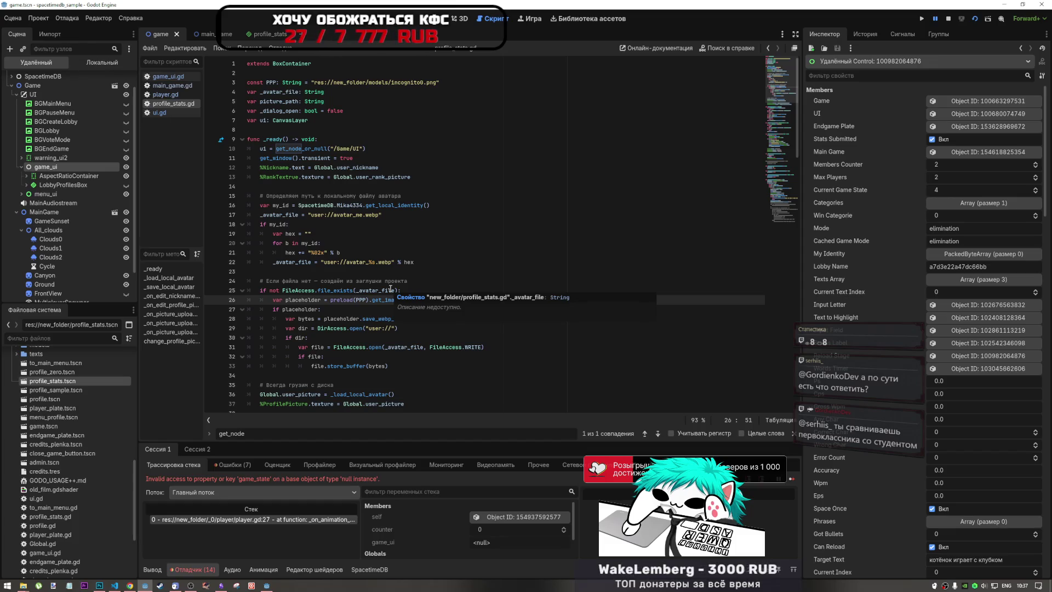
mouse_move(266, 139)
left_mouse_down()
mouse_move(363, 148)
mouse_move(237, 145)
mouse_move(260, 148)
left_mouse_up()
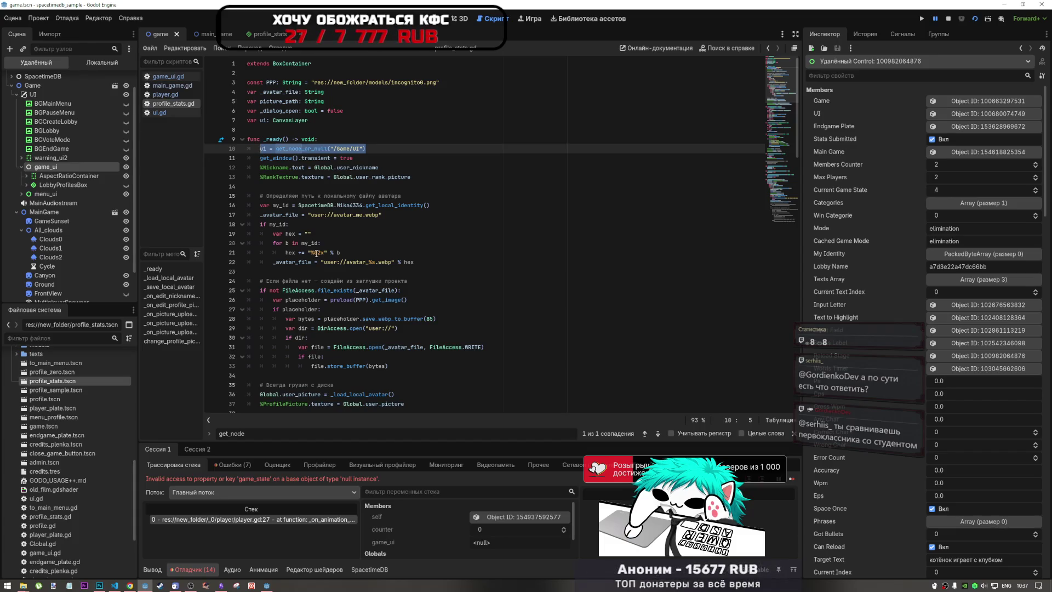
left_click_drag(320, 294, 340, 337)
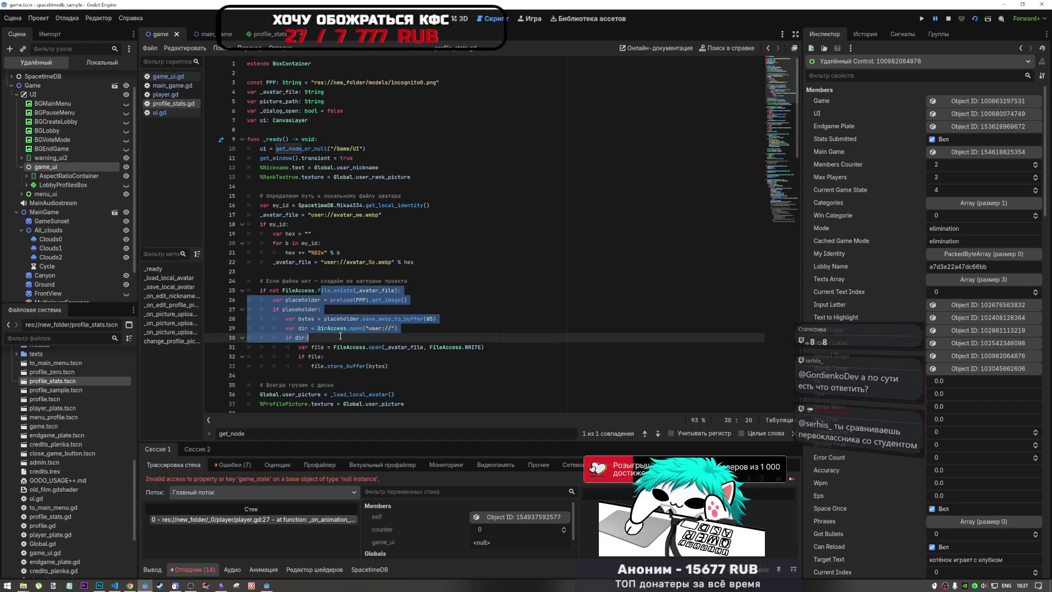
left_click_drag(308, 139, 313, 176)
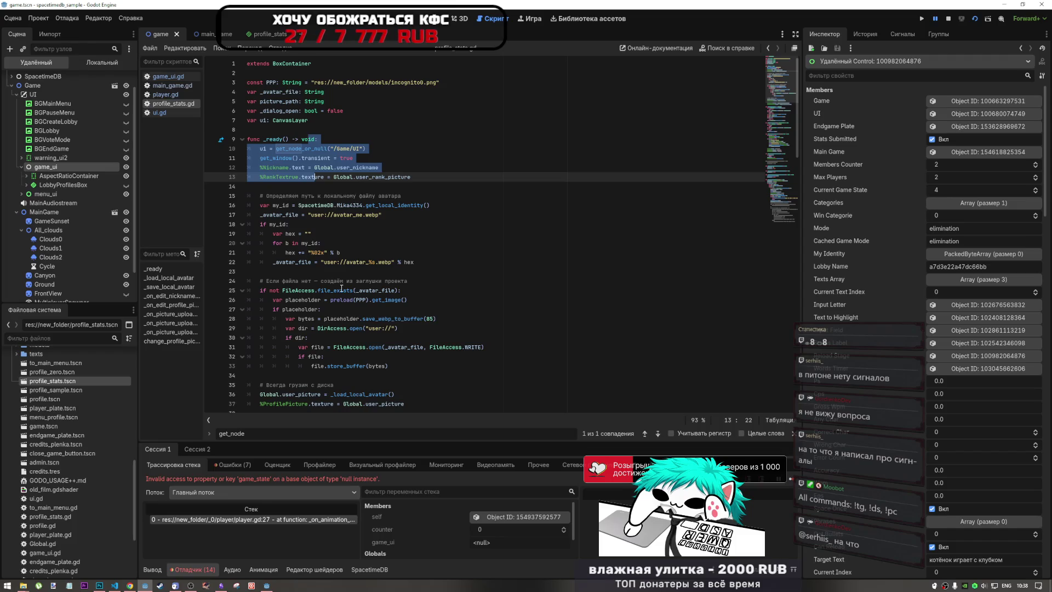
left_click(324, 272)
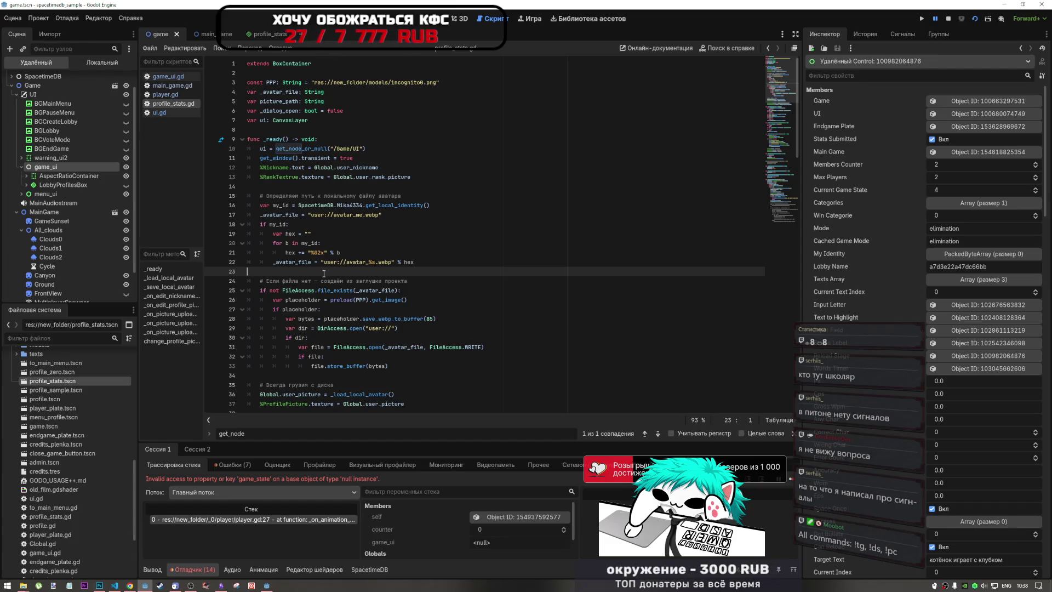
left_click(357, 253)
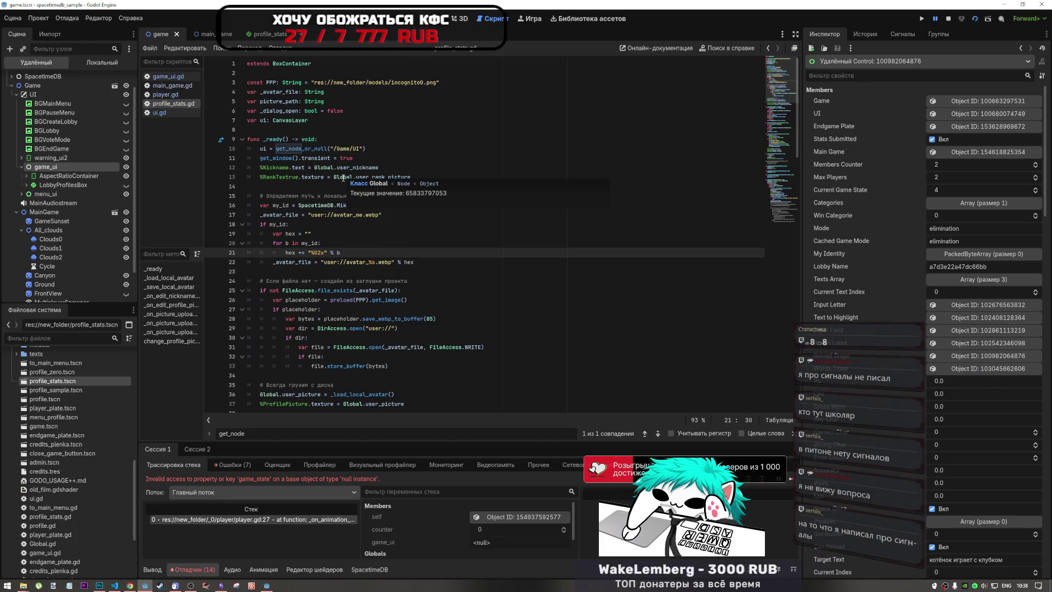
left_click(320, 214)
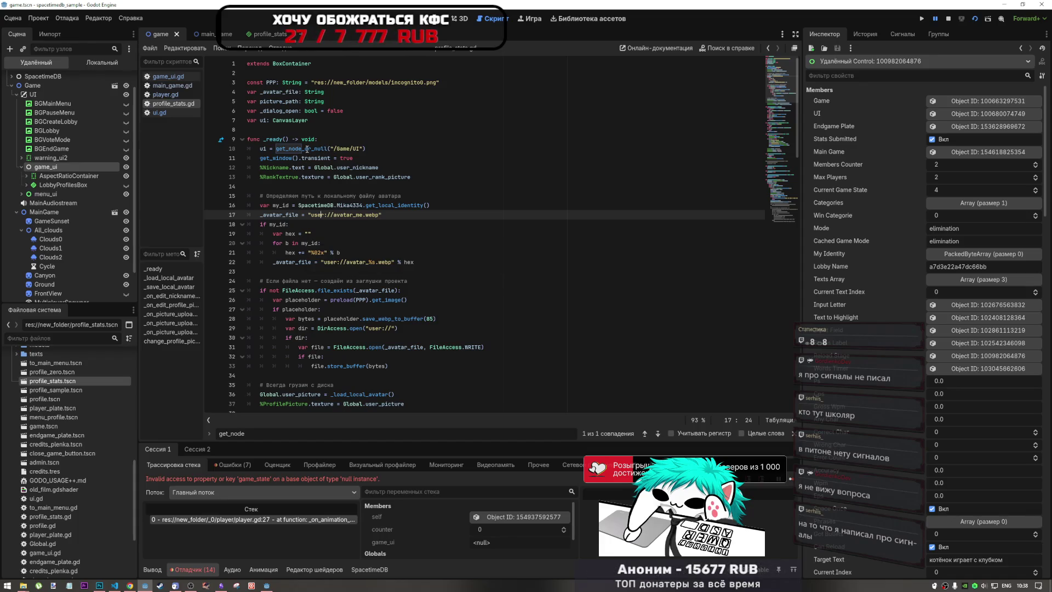
mouse_move(305, 149)
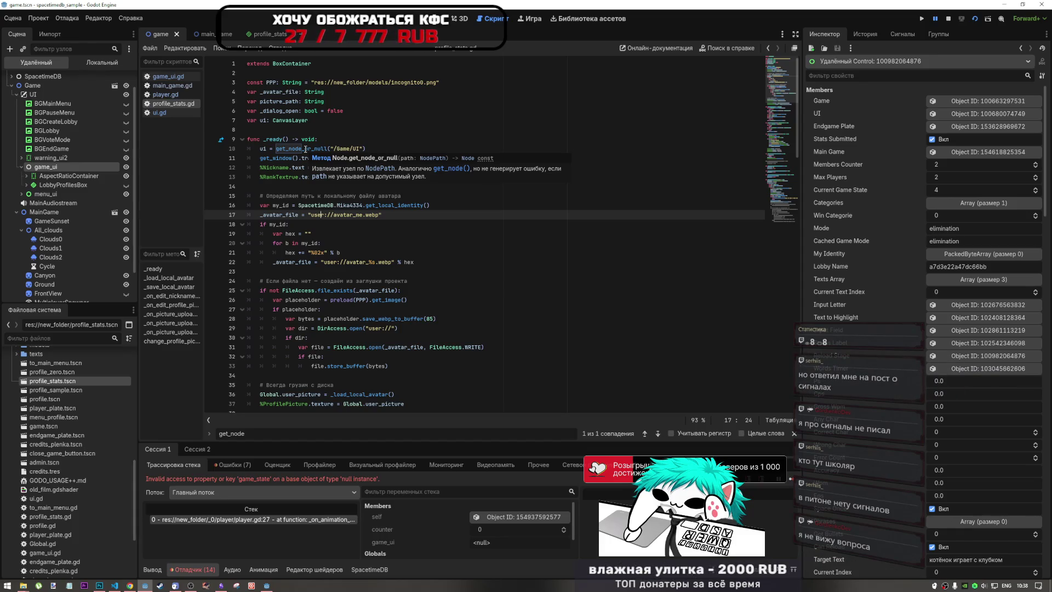
scroll(55, 230, "down", 2)
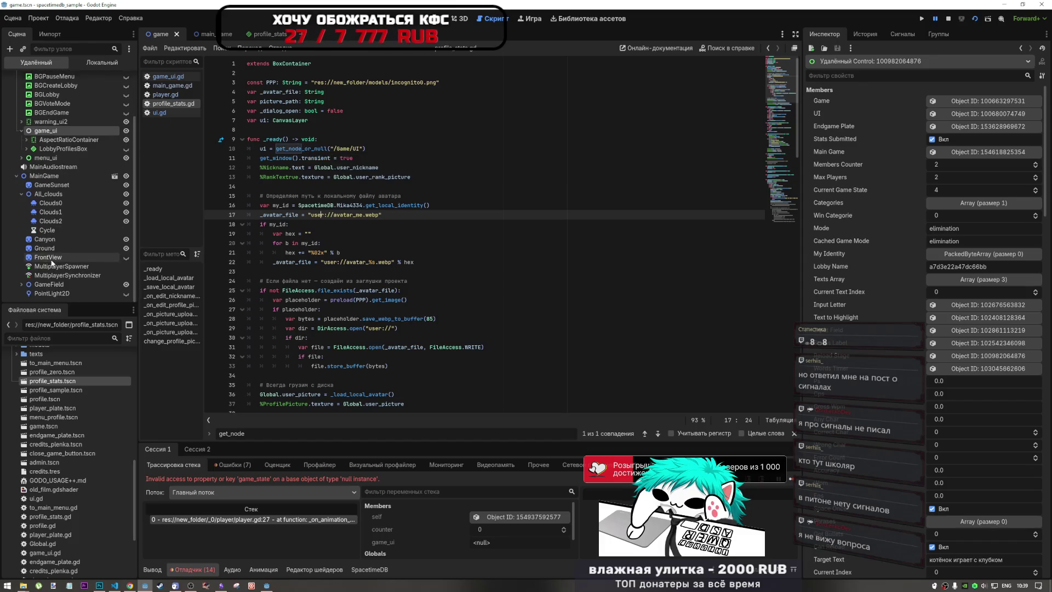
Step: Inspect the running Player node's empty Game UI property under GameField, then reopen player.gd
left_click(22, 284)
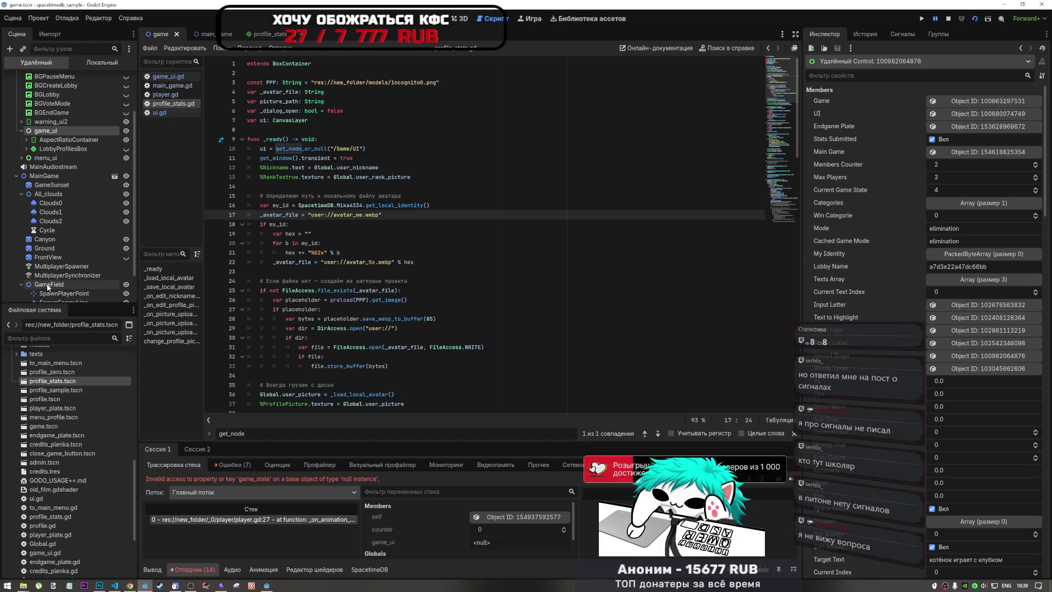
scroll(48, 286, "down", 2)
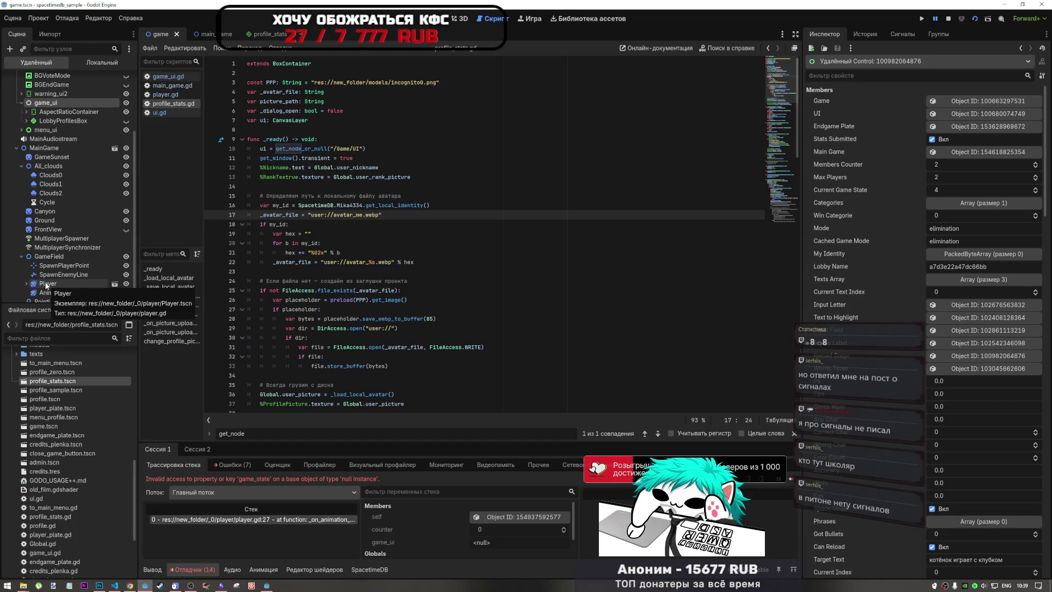
left_click(47, 284)
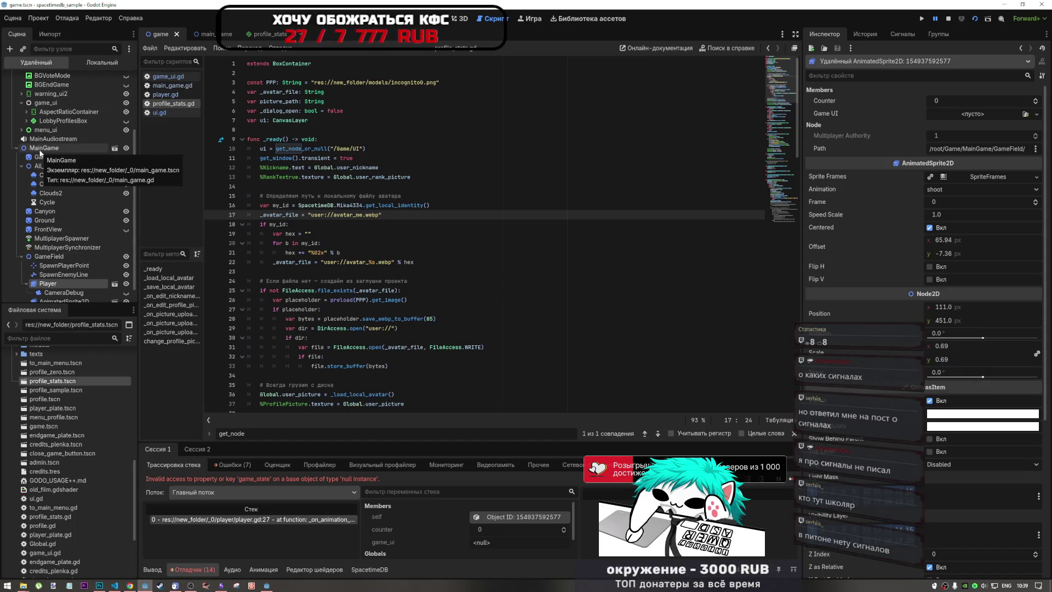
scroll(42, 155, "up", 3)
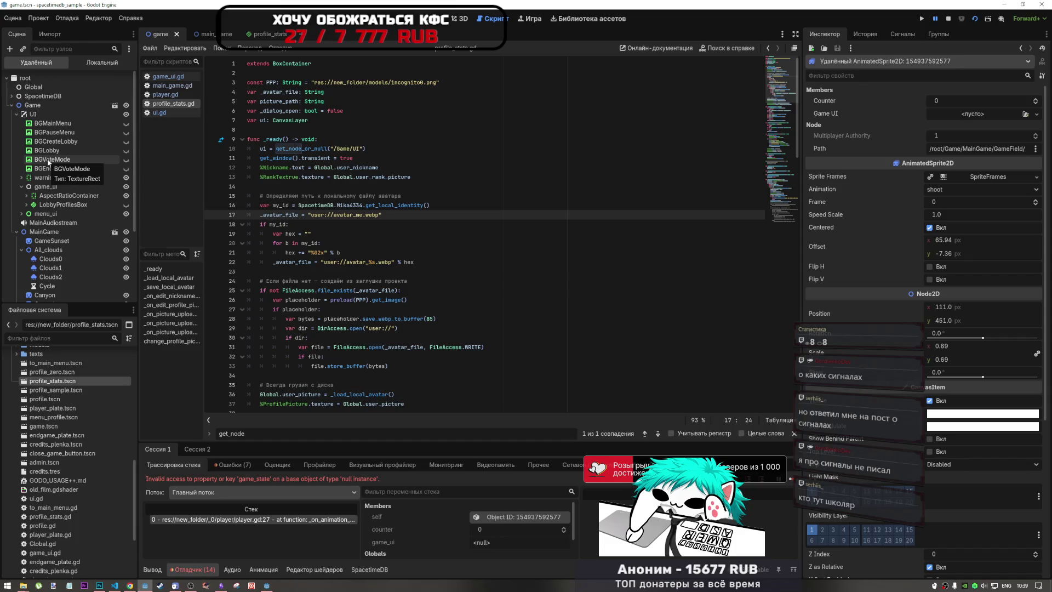
left_click(161, 77)
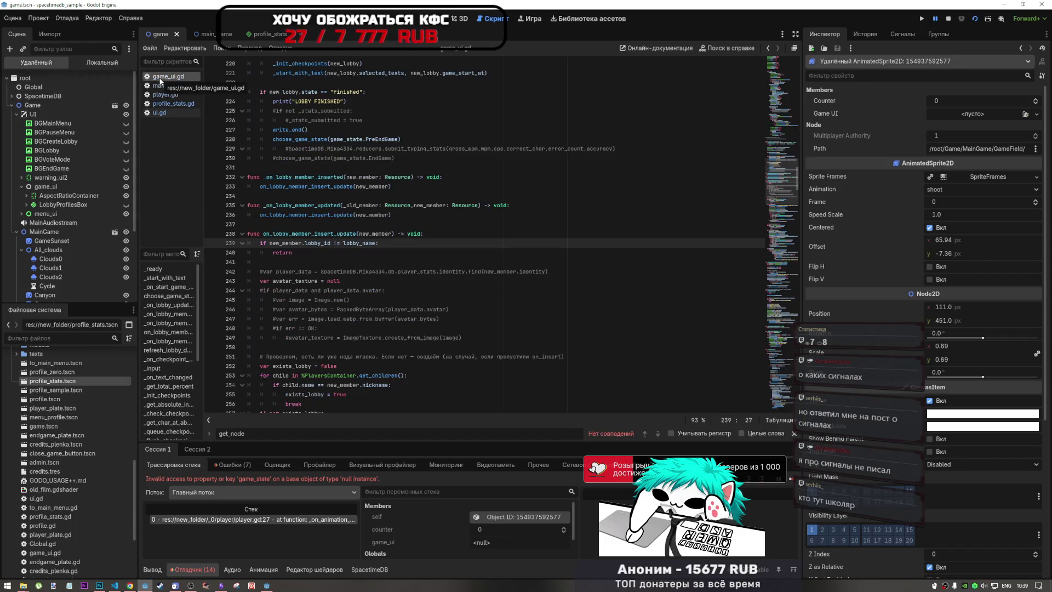
left_click(159, 94)
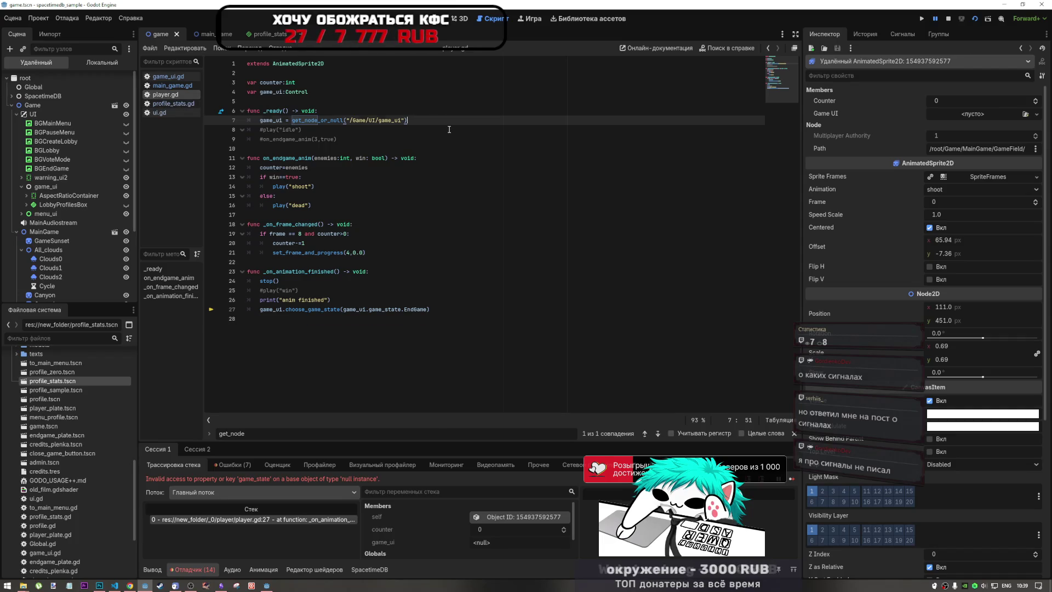
Step: Change line 7 to fetch game_ui via get_tree().root.get_node_or_null("/Game/UI/game_ui")
key("Return")
type("##")
key("BackSpace")
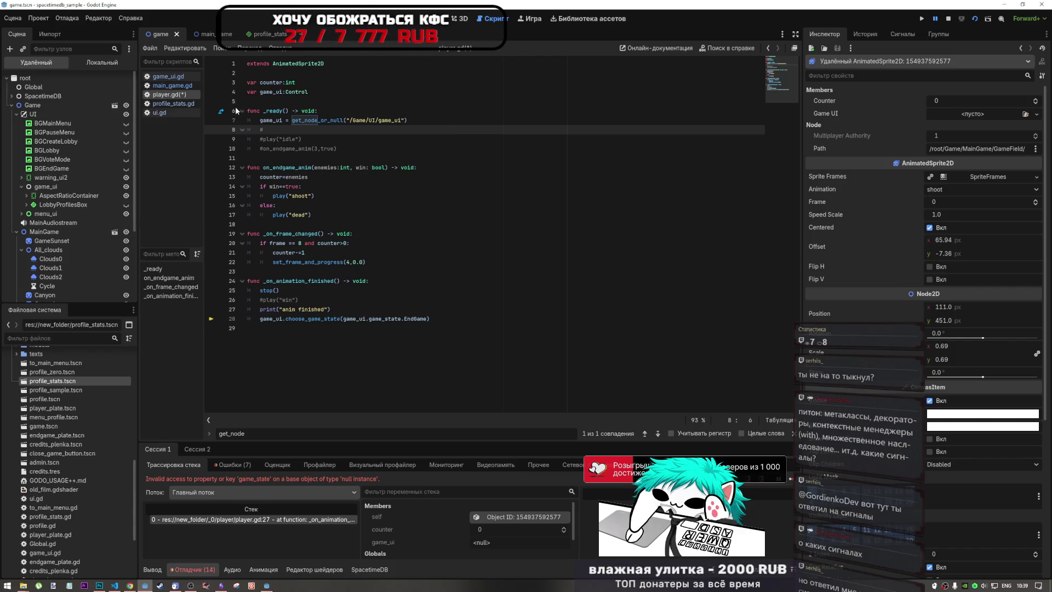
left_click(294, 121)
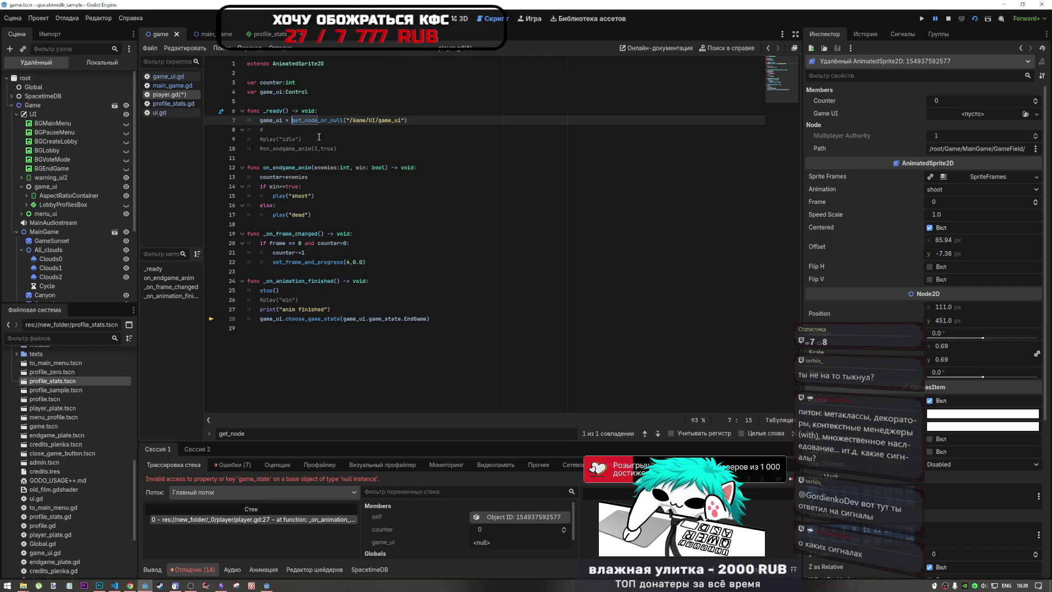
type("root.")
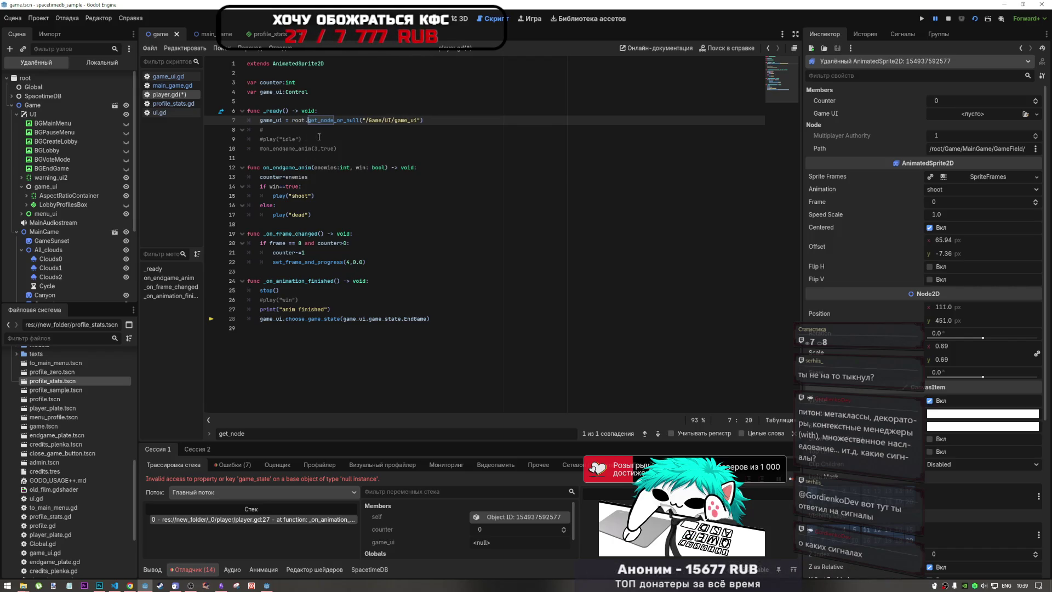
key("Left")
key("Left")
key("Left")
type(".")
key("Left")
type("get")
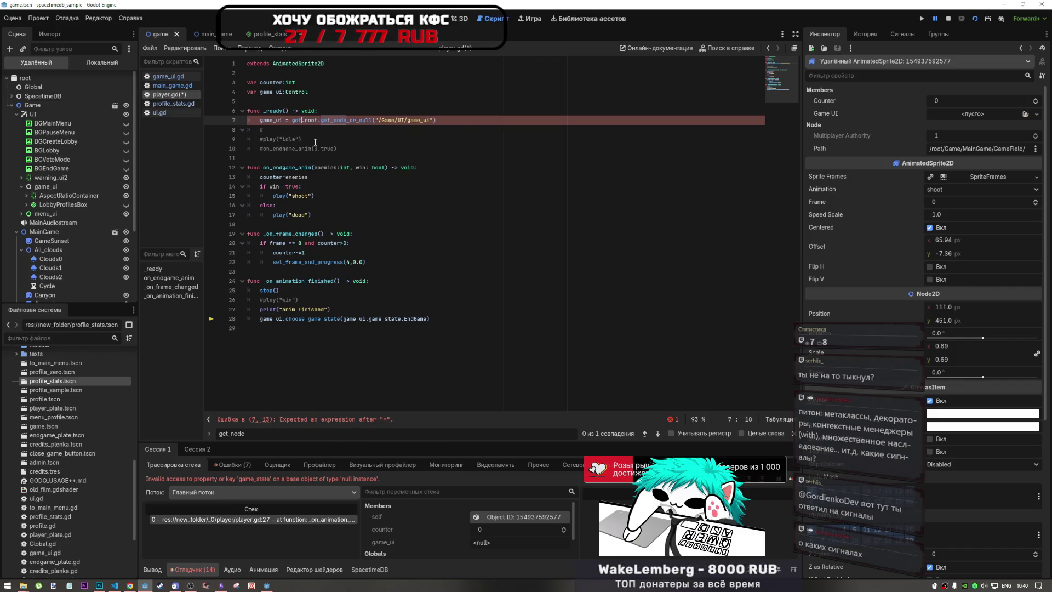
type("_tree")
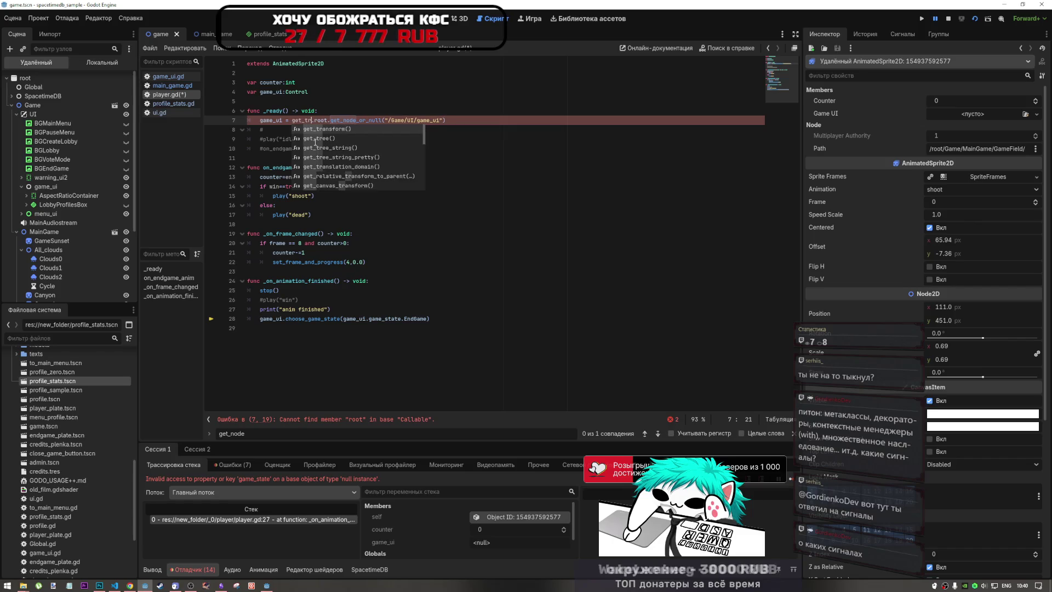
type("(")
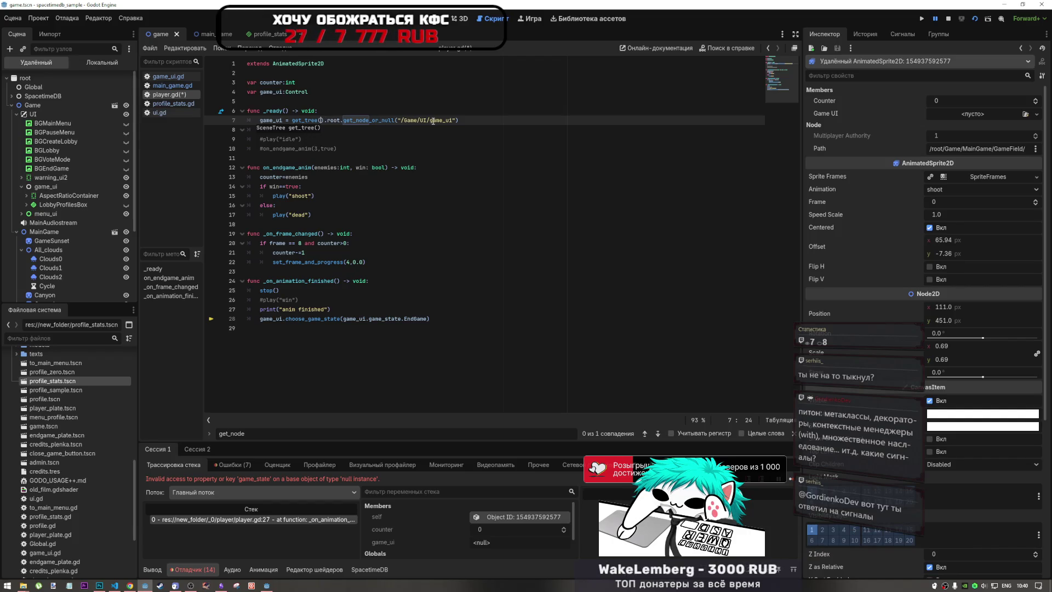
Step: Duplicate the game_ui assignment as line 8 and clear the stray hash marks
left_click_drag(264, 129, 243, 131)
left_click(288, 129)
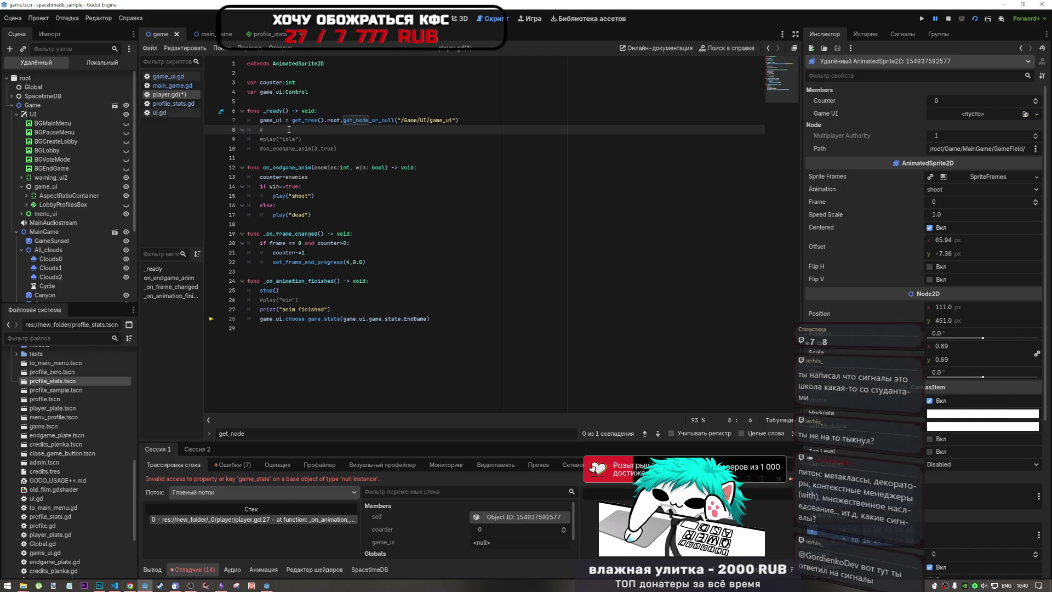
left_click_drag(458, 120, 260, 120)
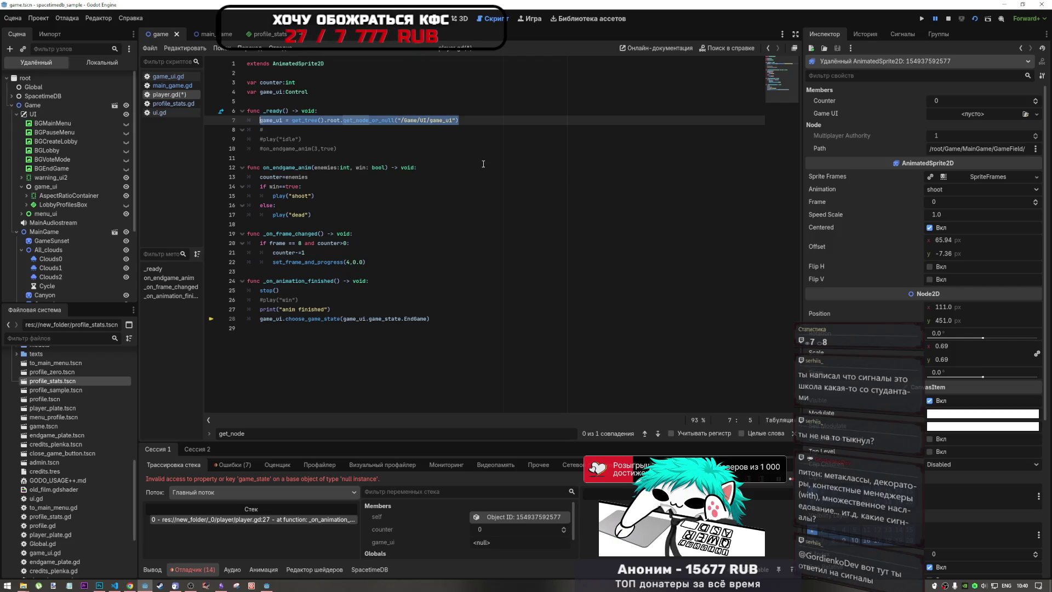
left_click(467, 120)
key("Up")
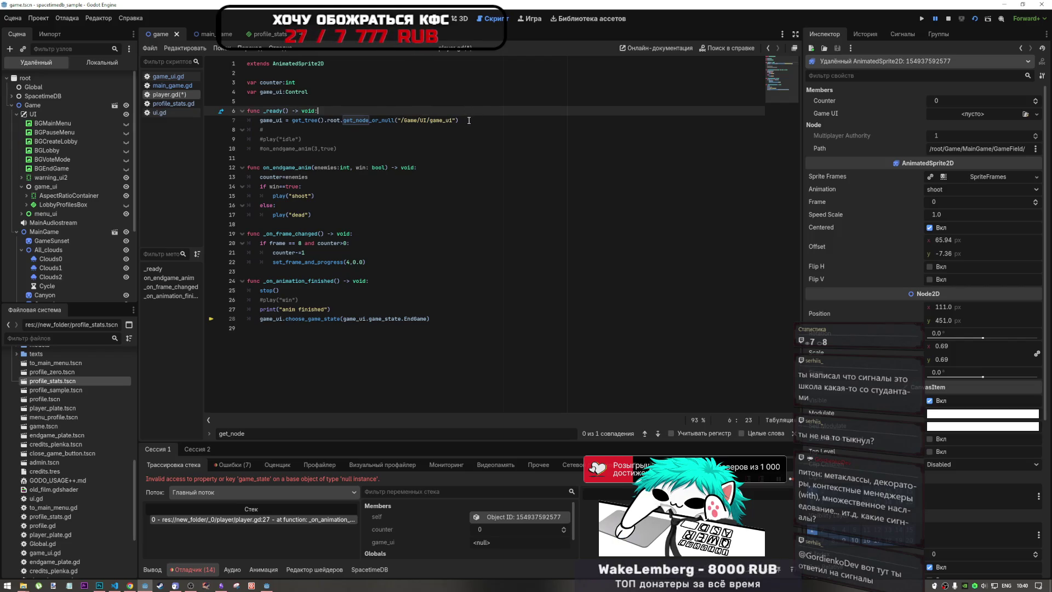
left_click(469, 120)
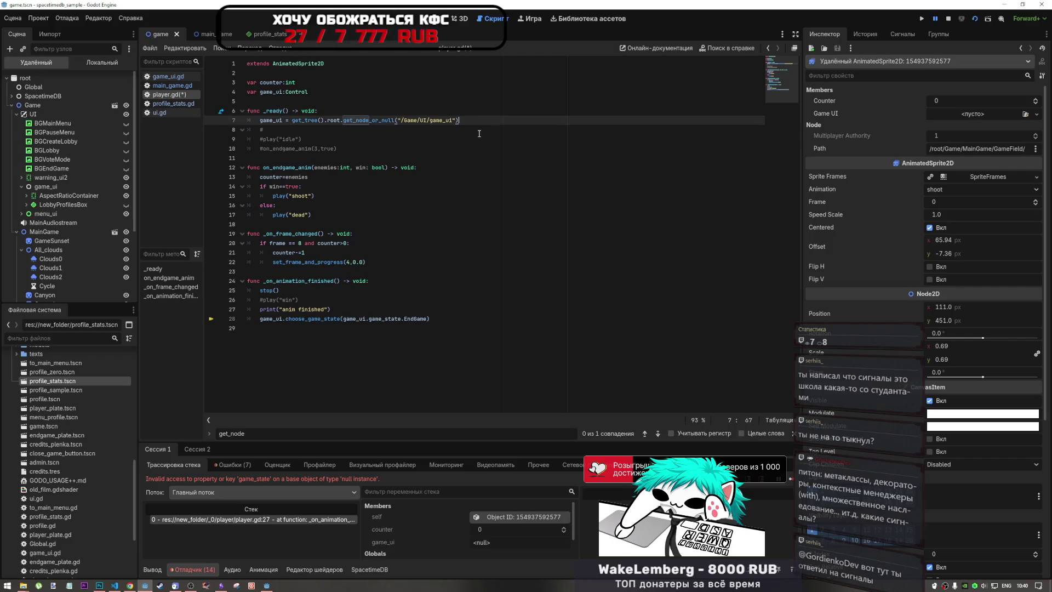
key("ctrl+shift+d")
left_click(266, 139)
left_click_drag(265, 140, 231, 139)
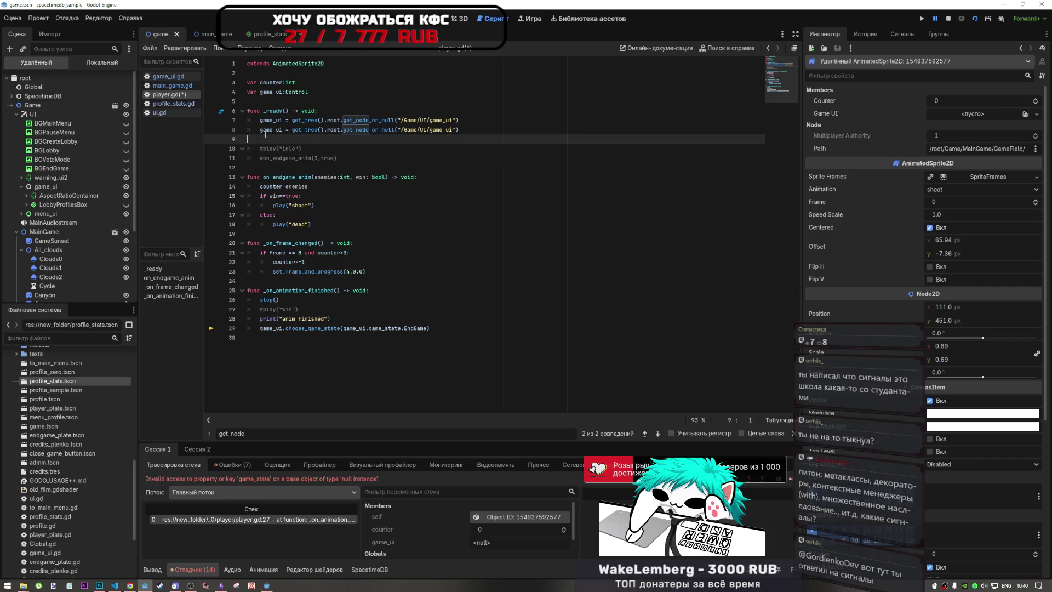
key("BackSpace")
Step: Make line 8 a commented relative-path variant starting with '../..' and save player.gd
left_click(265, 130)
key("ctrl+k")
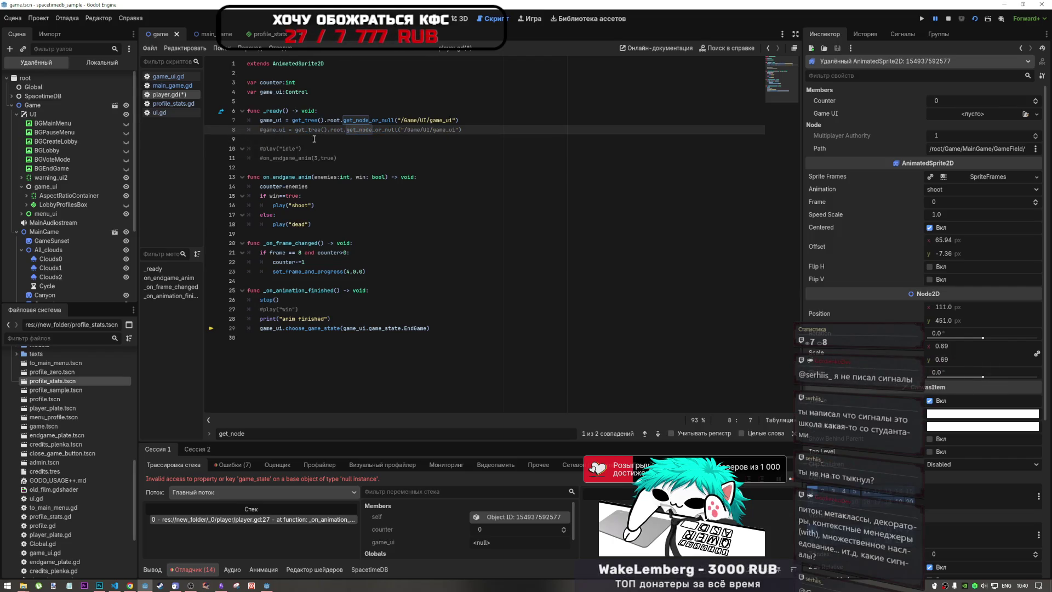
key("ctrl+k")
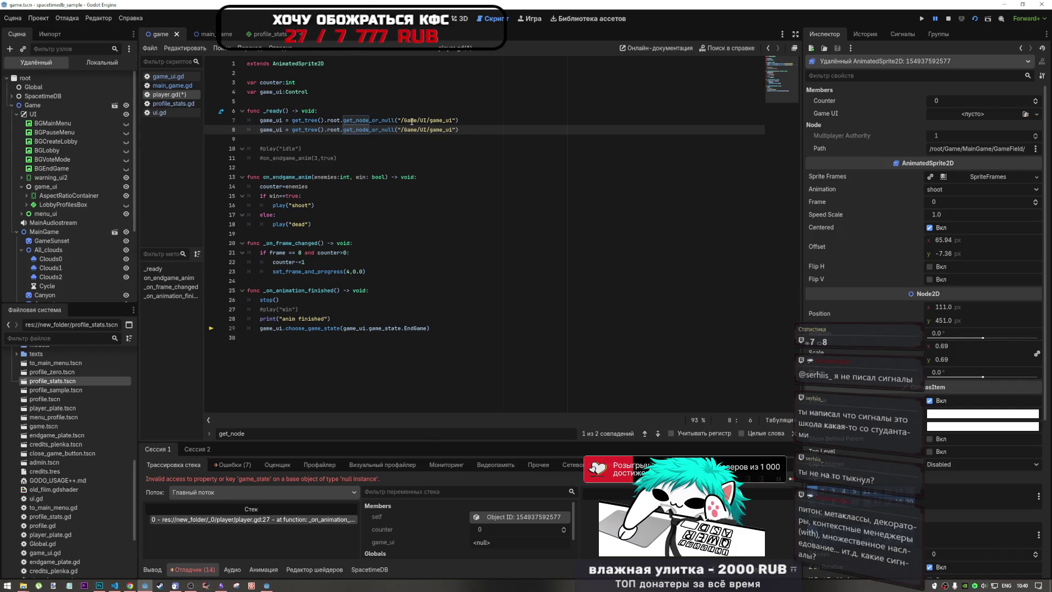
type("../..")
left_click(340, 130)
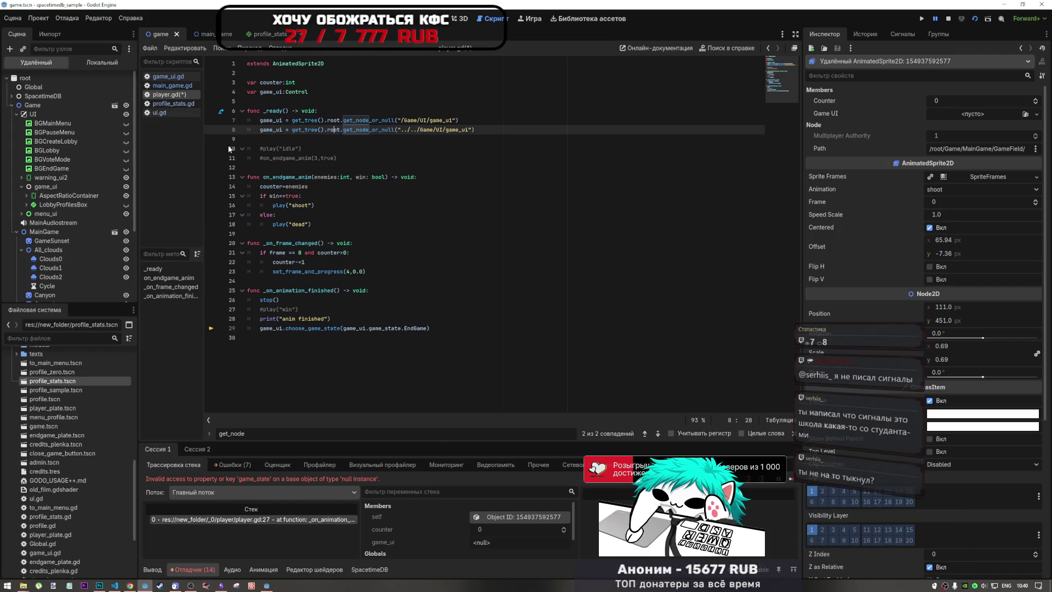
left_click_drag(341, 130, 292, 130)
key("BackSpace")
left_click(354, 130)
key("ctrl+k")
key("ctrl+s")
Step: Delete the empty line 9, save again, and stop the running debug session
left_click(332, 166)
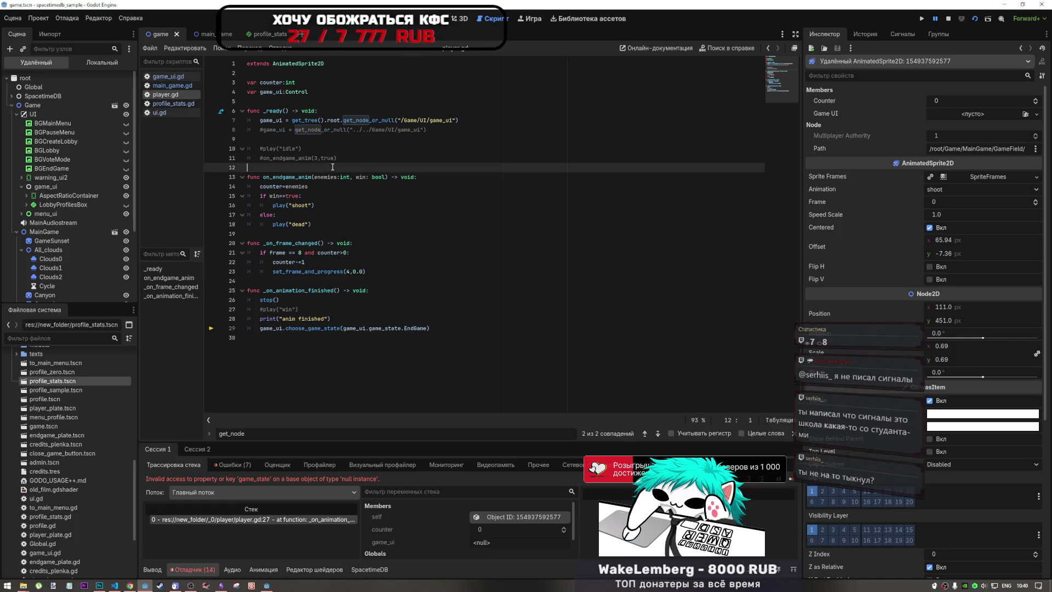
left_click(316, 139)
key("BackSpace")
key("ctrl+s")
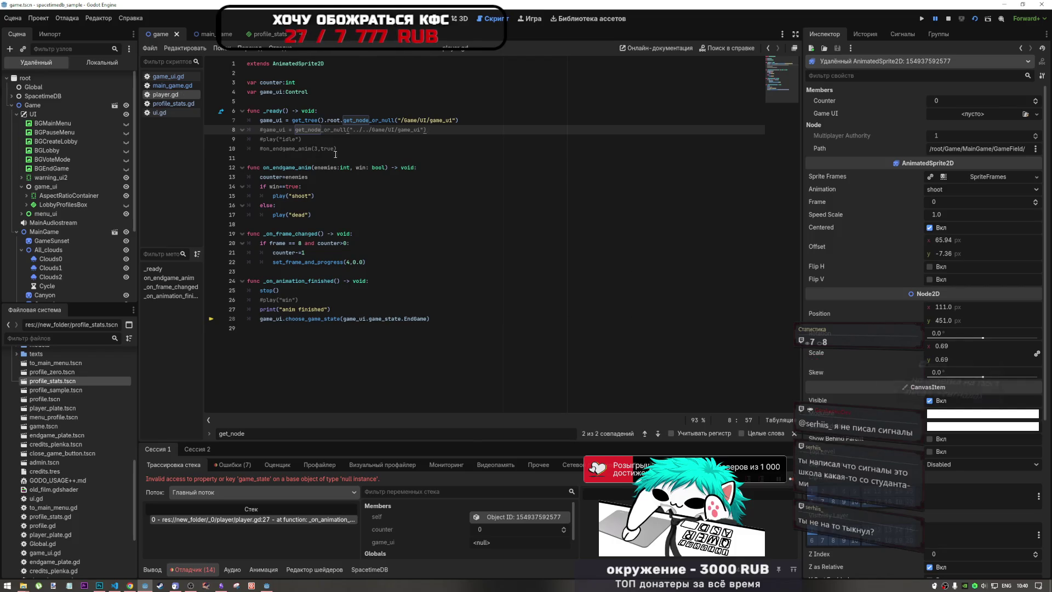
left_click(315, 177)
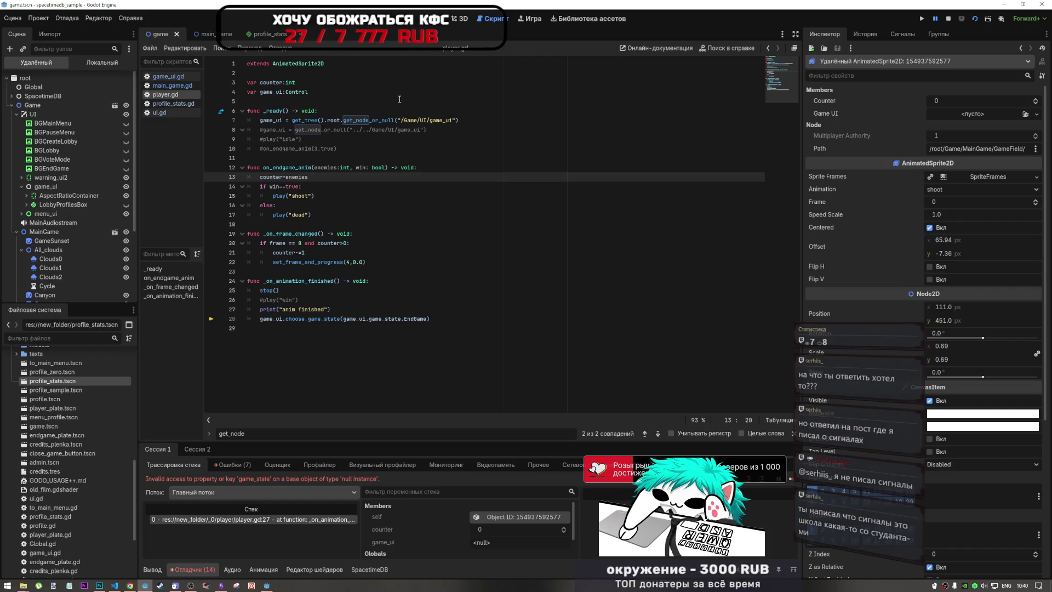
key("Down")
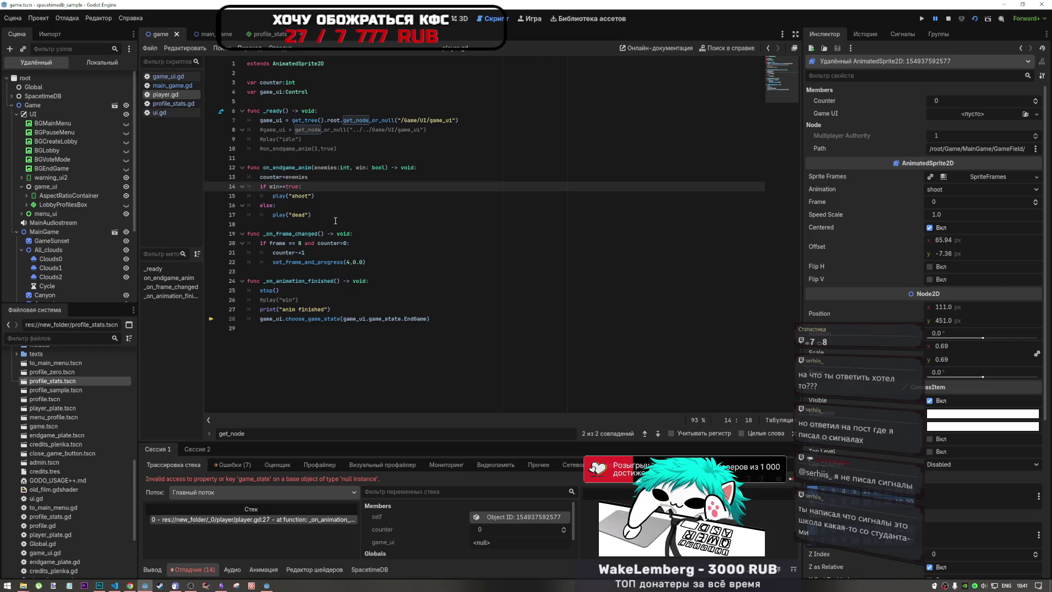
left_click(948, 20)
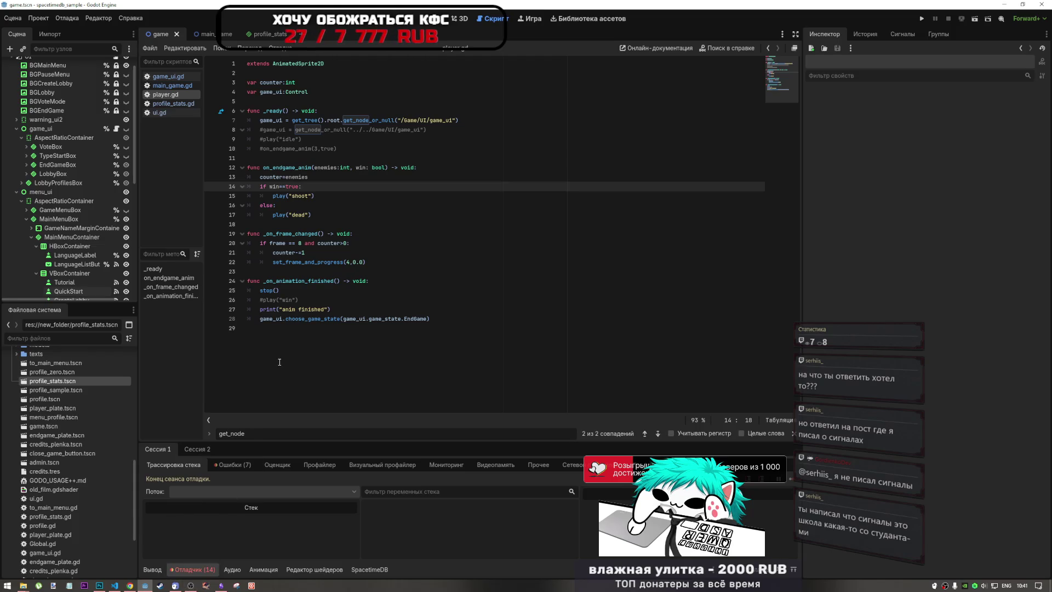
Step: Run the game to its nickname screen and bring up the Obsidian Current Tasks note
left_click(284, 319)
left_click(281, 329)
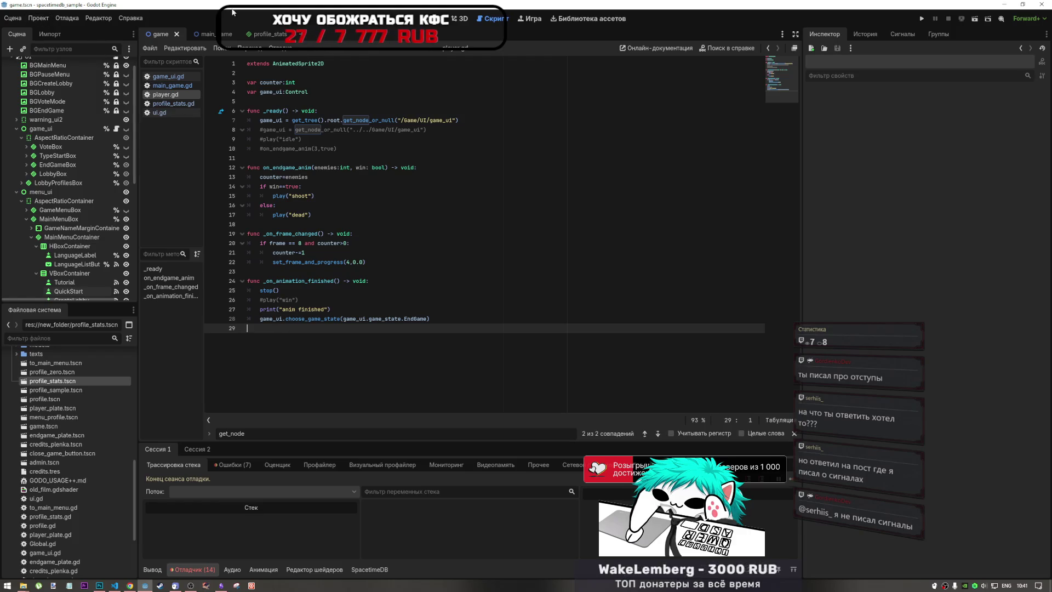
left_click(978, 18)
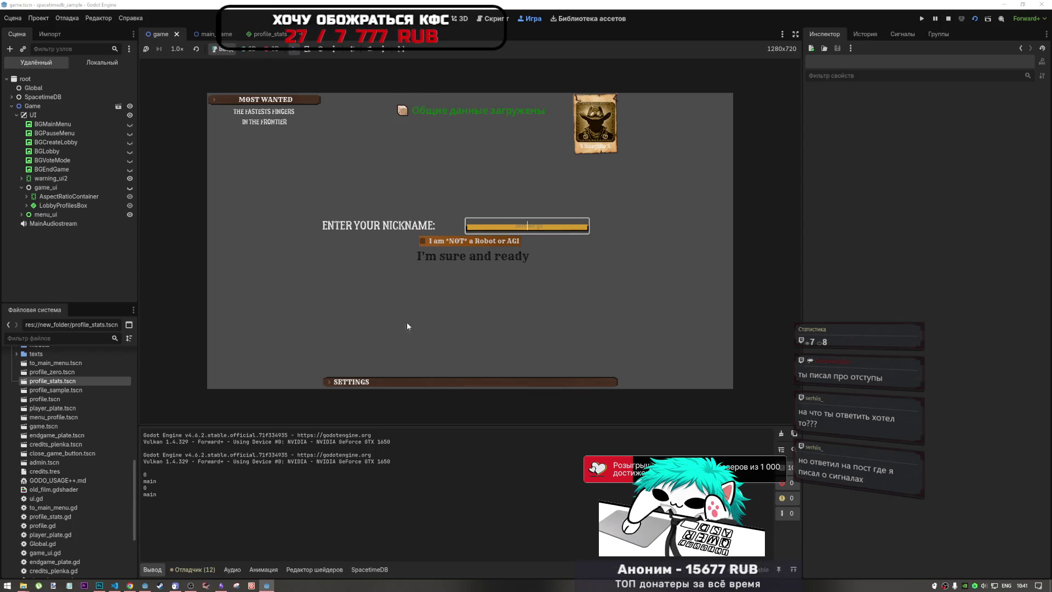
left_click(221, 585)
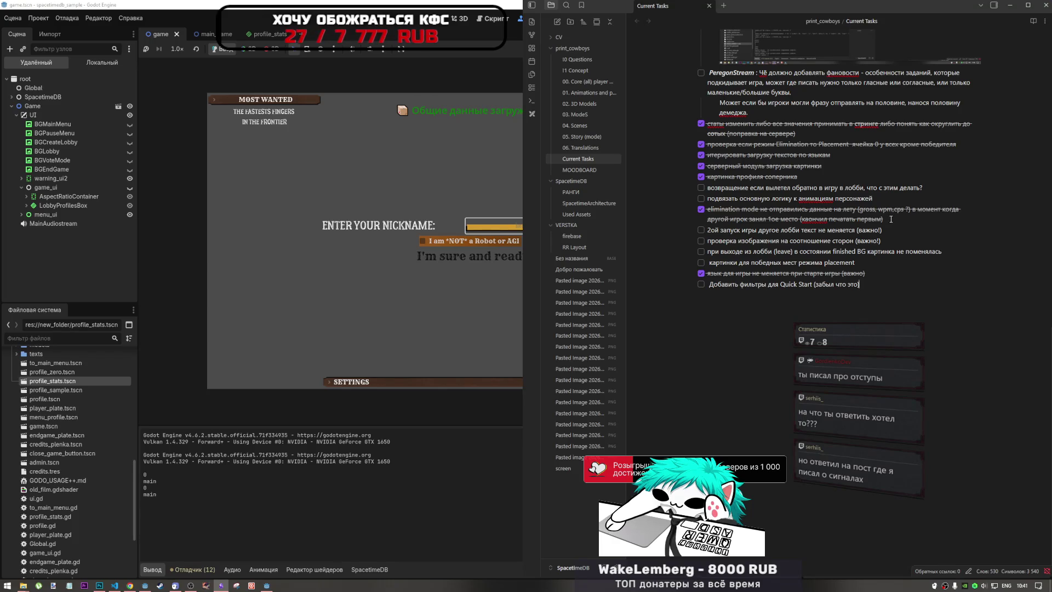
Step: Type a new Russian task about large text gaps during play, ending it with '(spacing)' instead of '(line)'
left_click(897, 198)
key("Return")
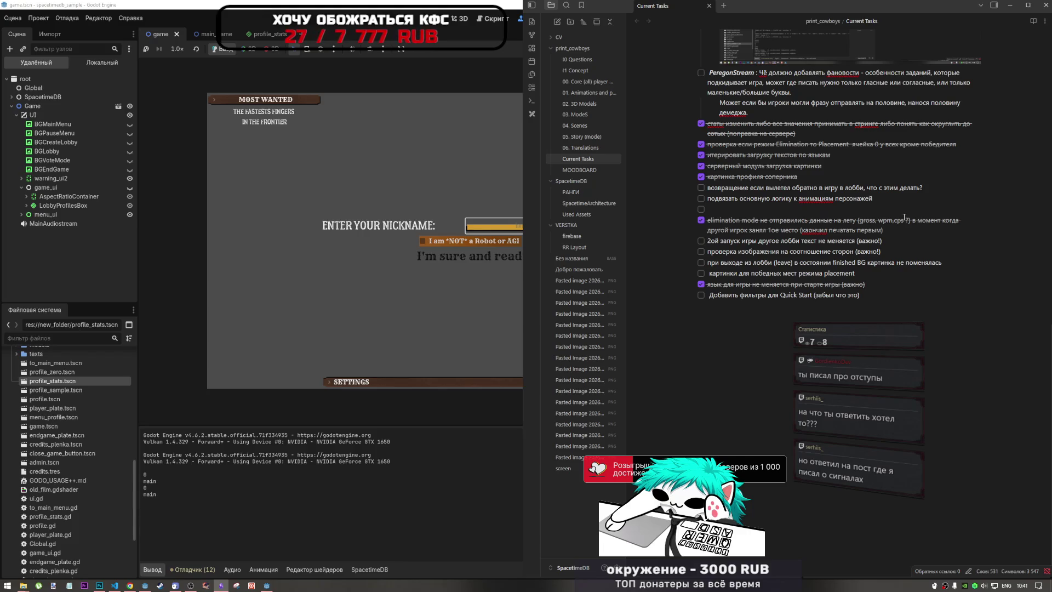
type("hfphz")
key("BackSpace")
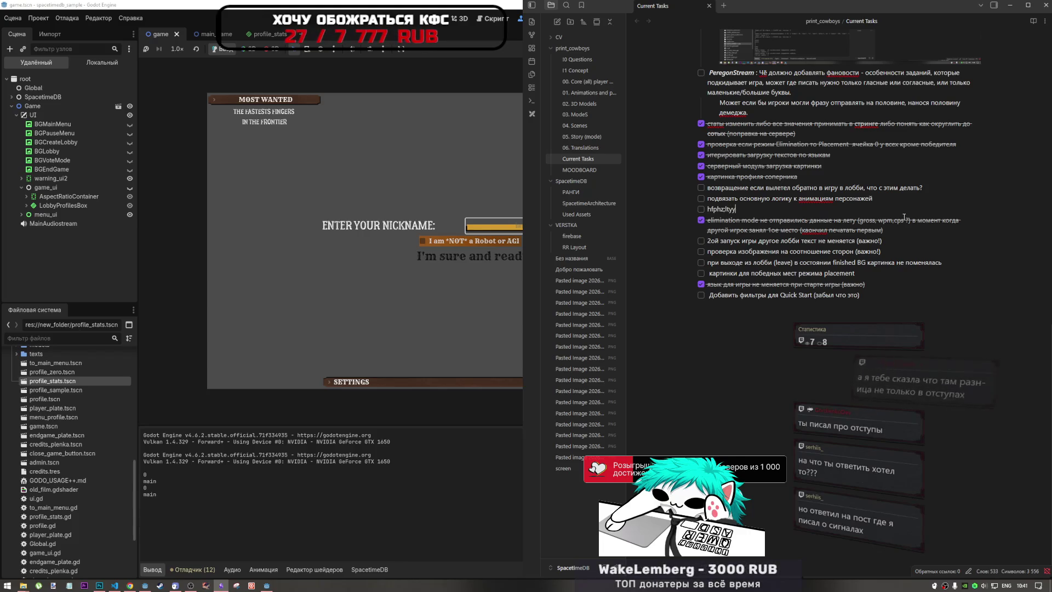
key("BackSpace")
key("BackSpace")
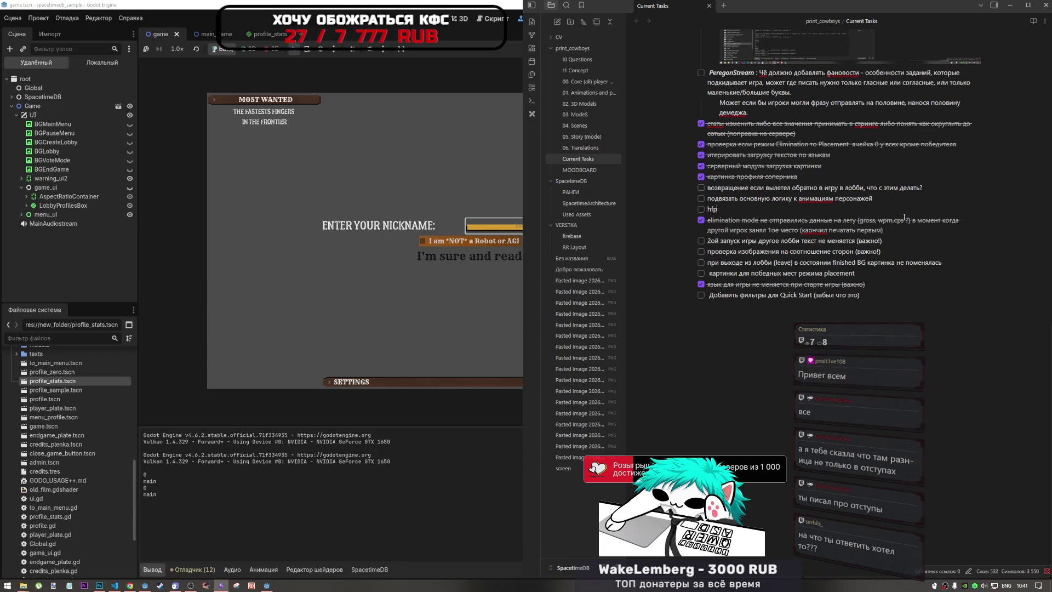
key("alt+shift")
type("разряж")
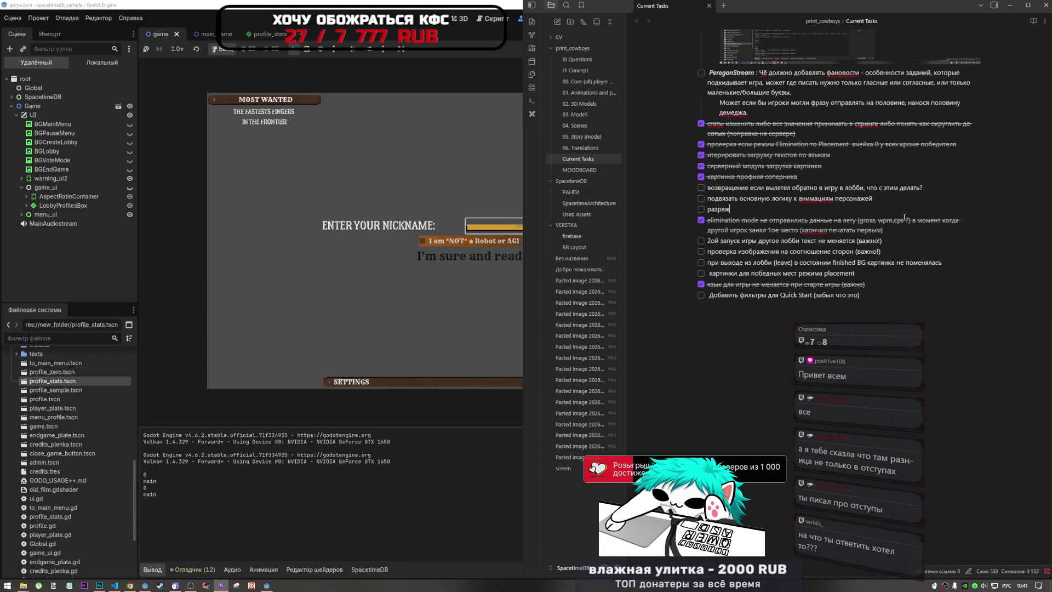
type("енность текста ")
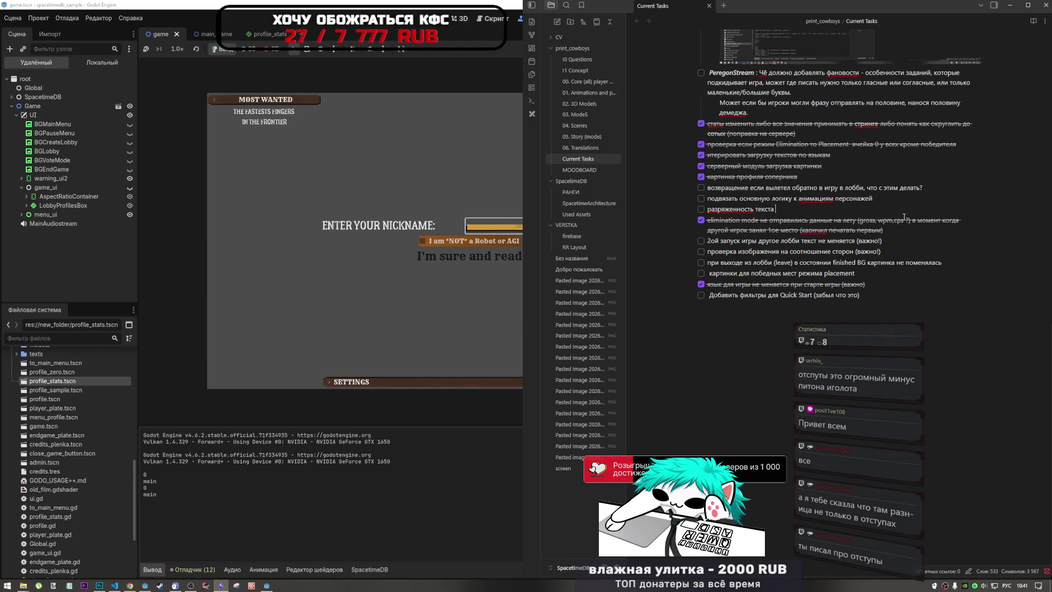
type("большая в ")
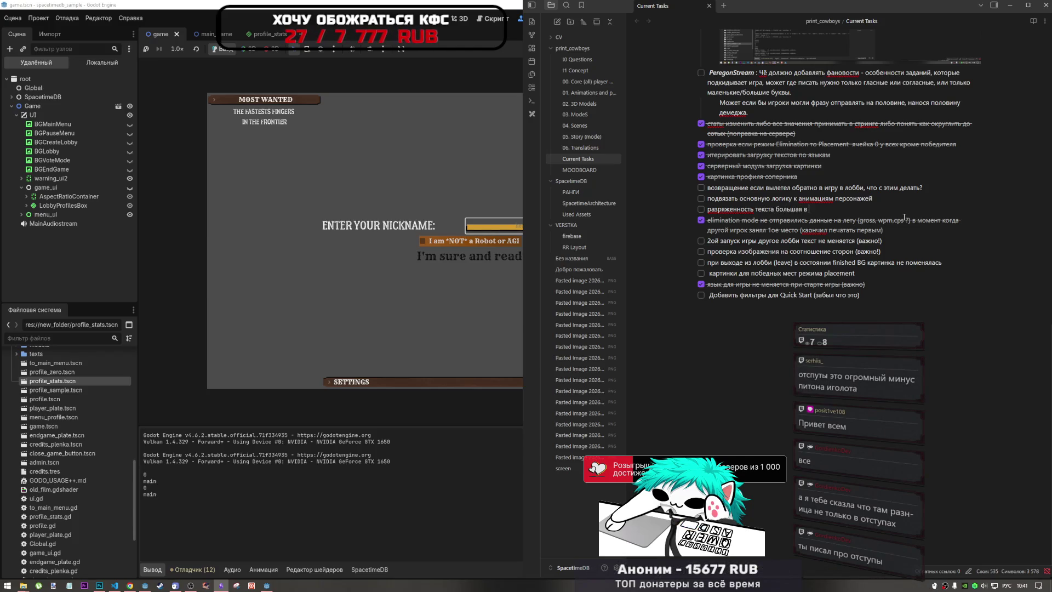
type("о ре")
type("емя игры (")
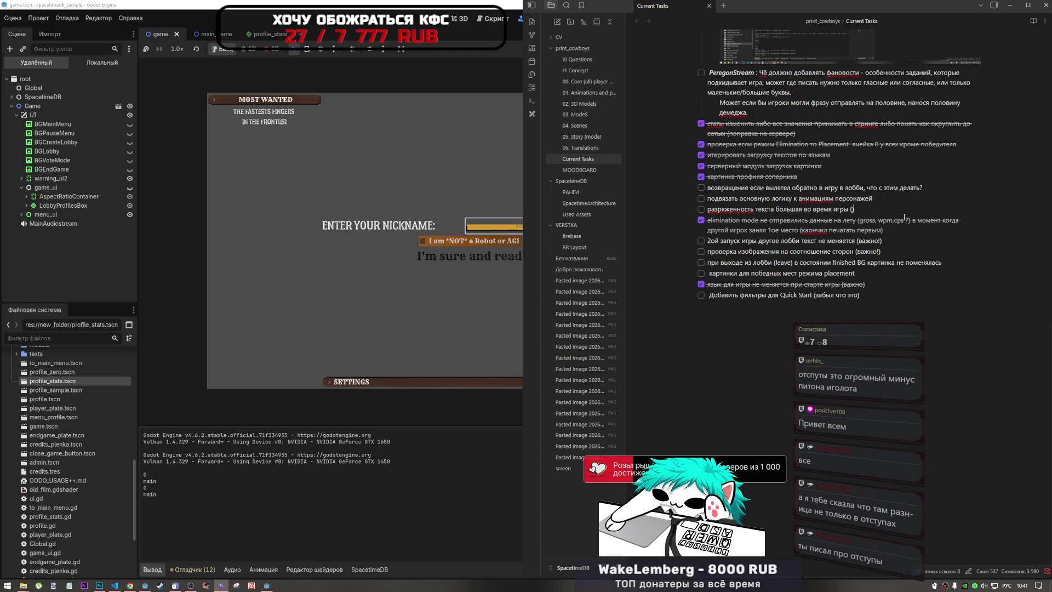
type("e")
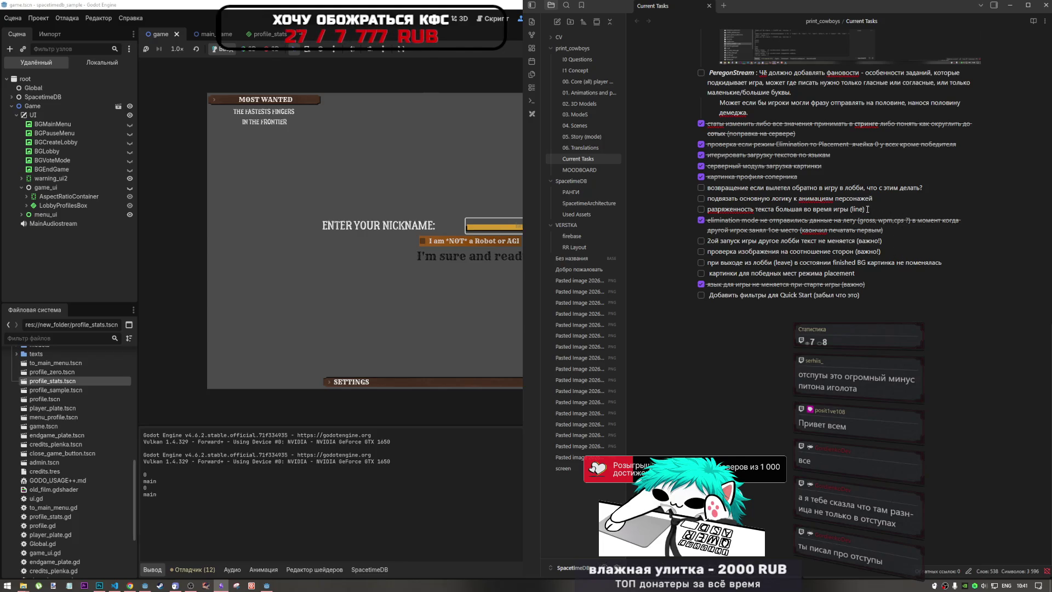
left_click_drag(863, 208, 852, 209)
type("spac")
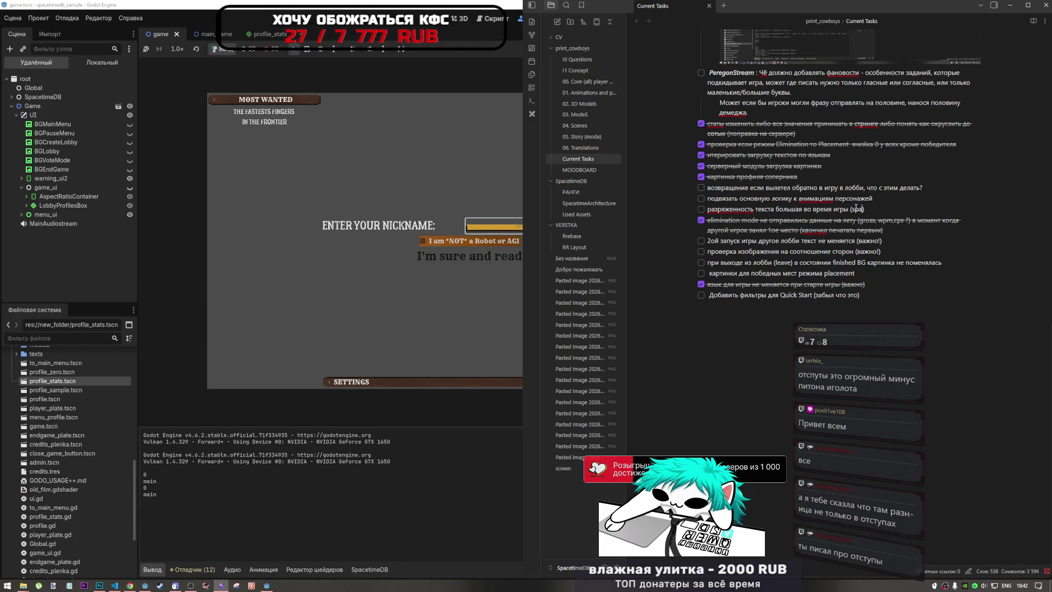
type("ing")
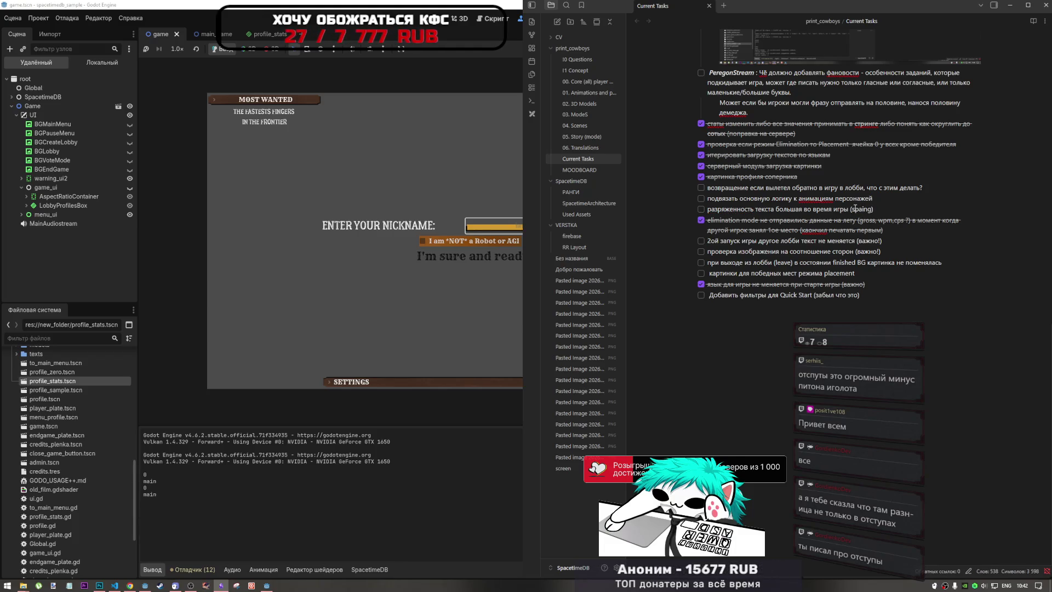
left_click_drag(854, 209, 850, 209)
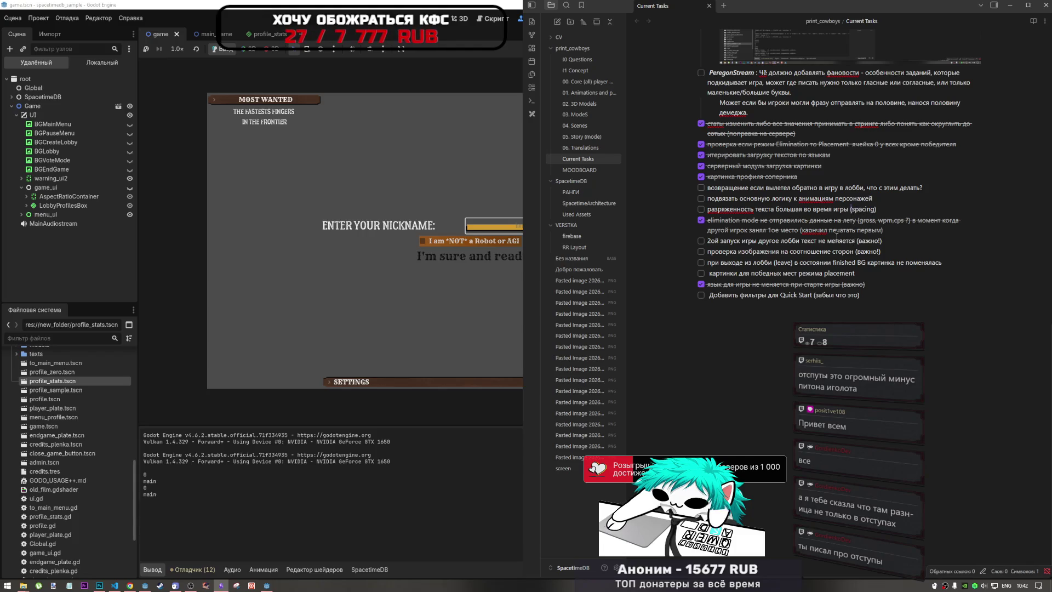
left_click(493, 225)
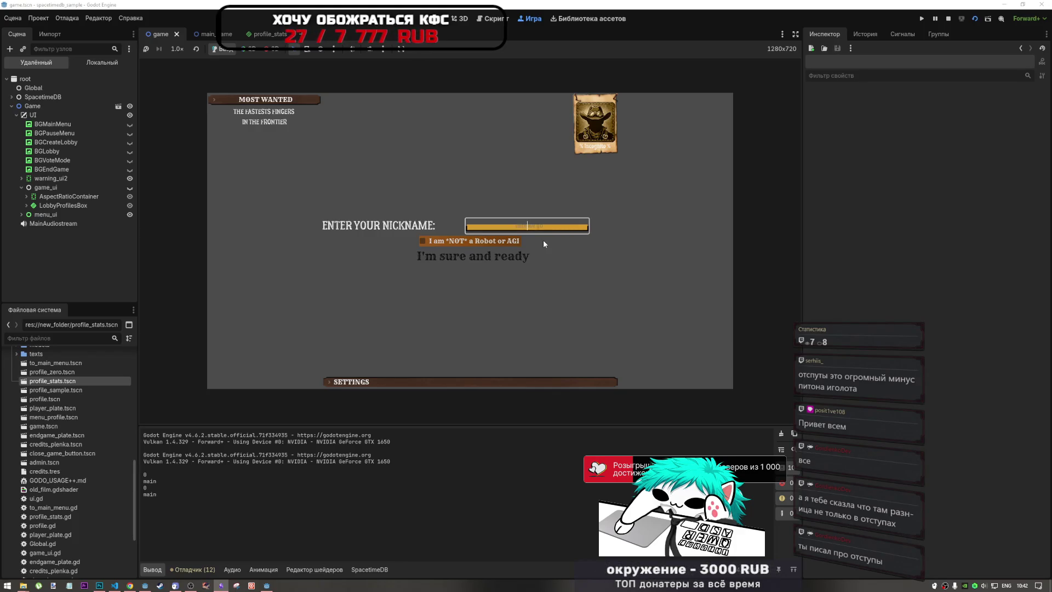
Step: Sign the first game instance in with a nickname, ticking Not a Robot and I'm sure and ready
type("l")
type("rdienko")
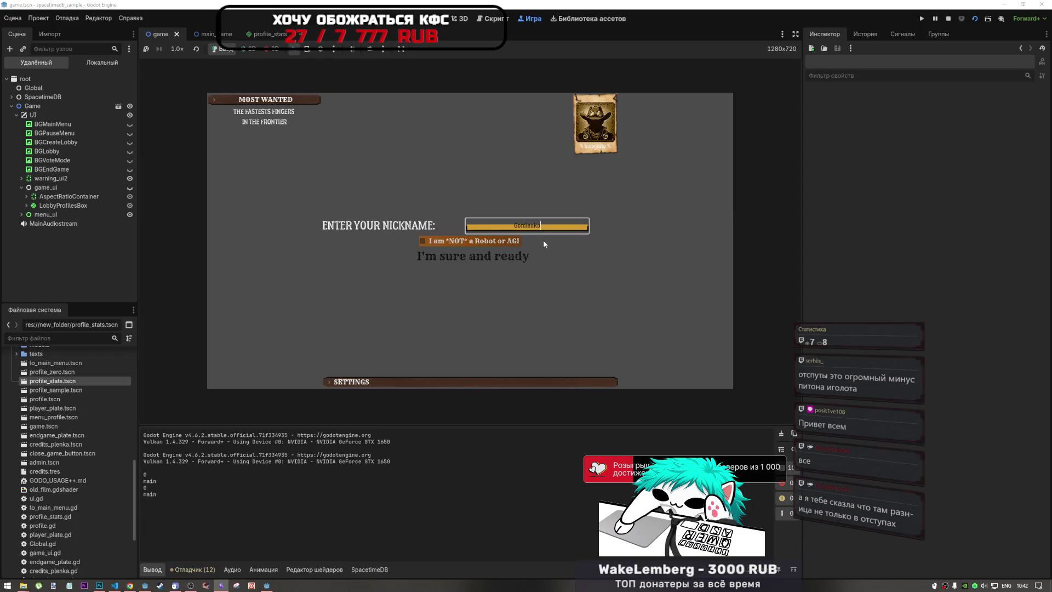
left_click(516, 241)
left_click(526, 256)
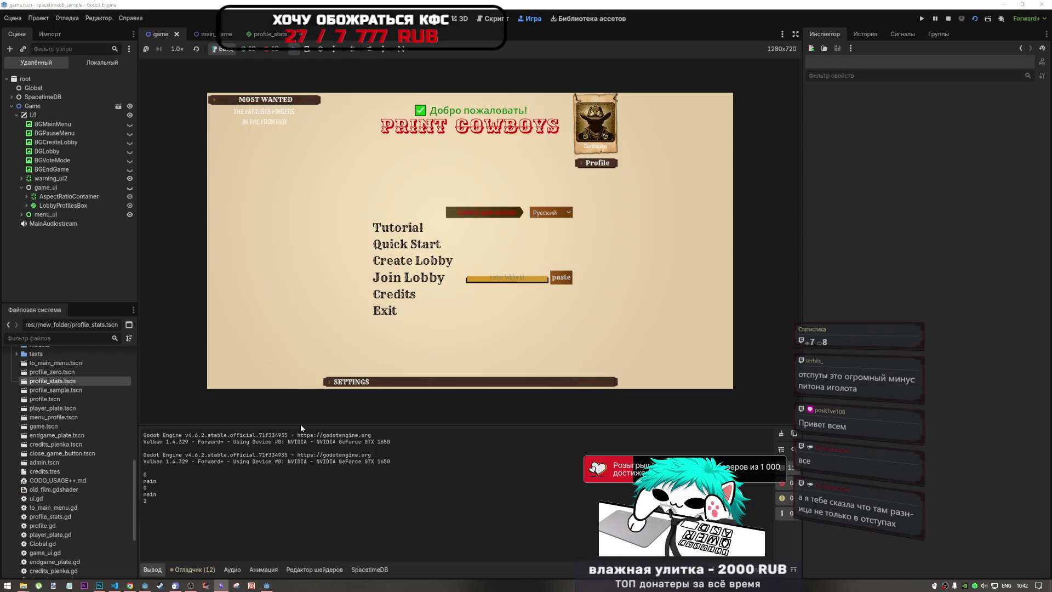
Step: Enlarge the second instance's window, sign it in with a nickname, and open Create Lobby
left_click(266, 586)
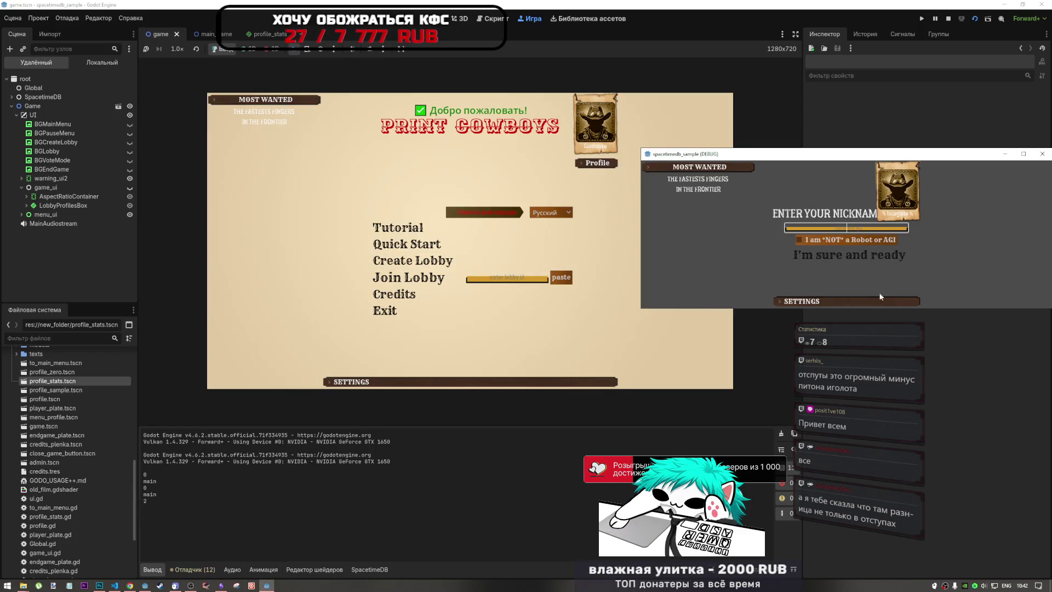
left_click_drag(962, 309, 962, 436)
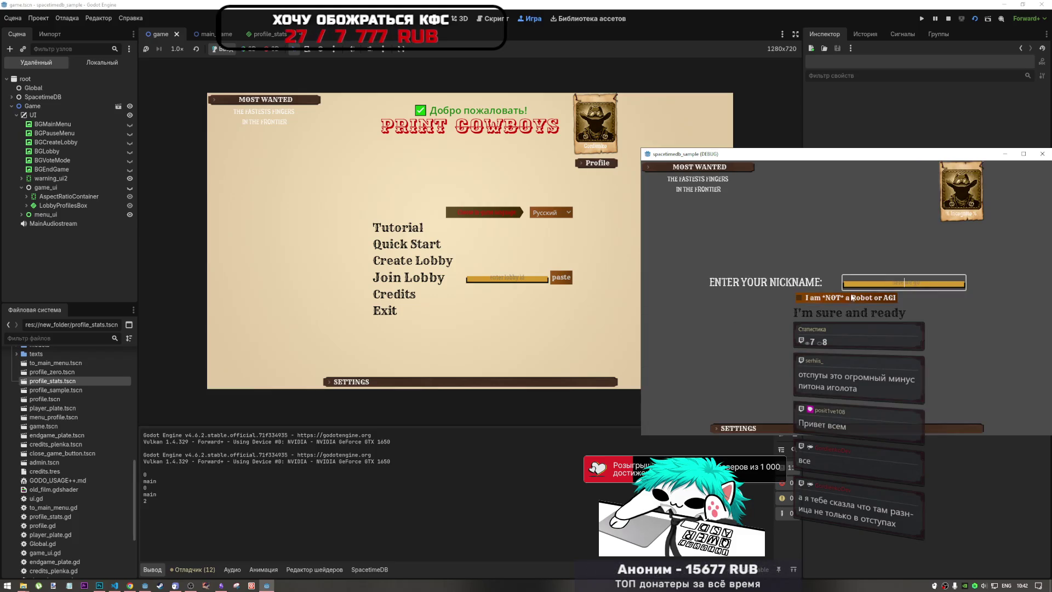
type("Posi")
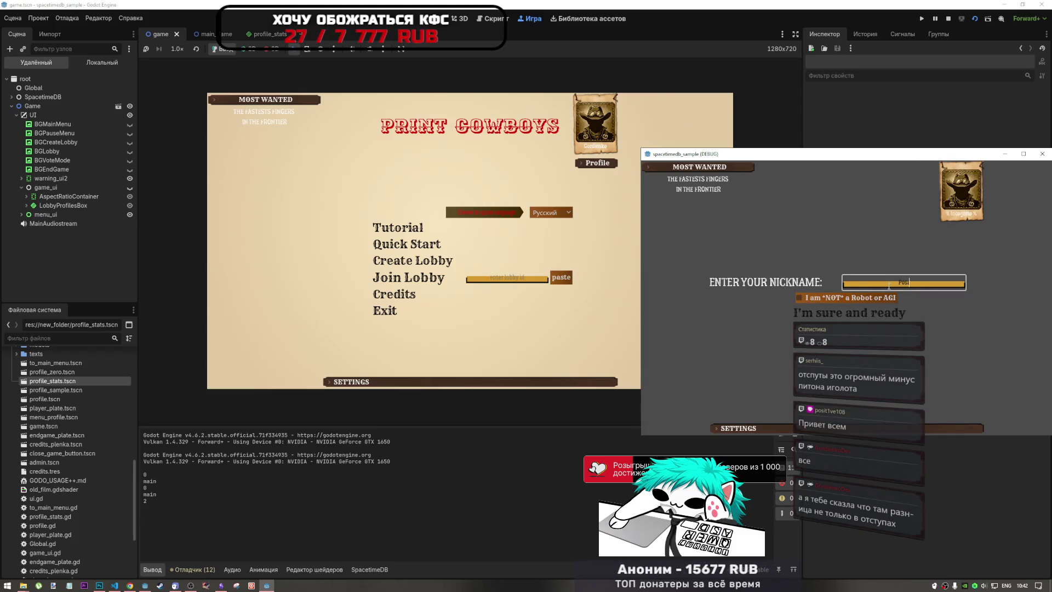
key("BackSpace")
key("BackSpace")
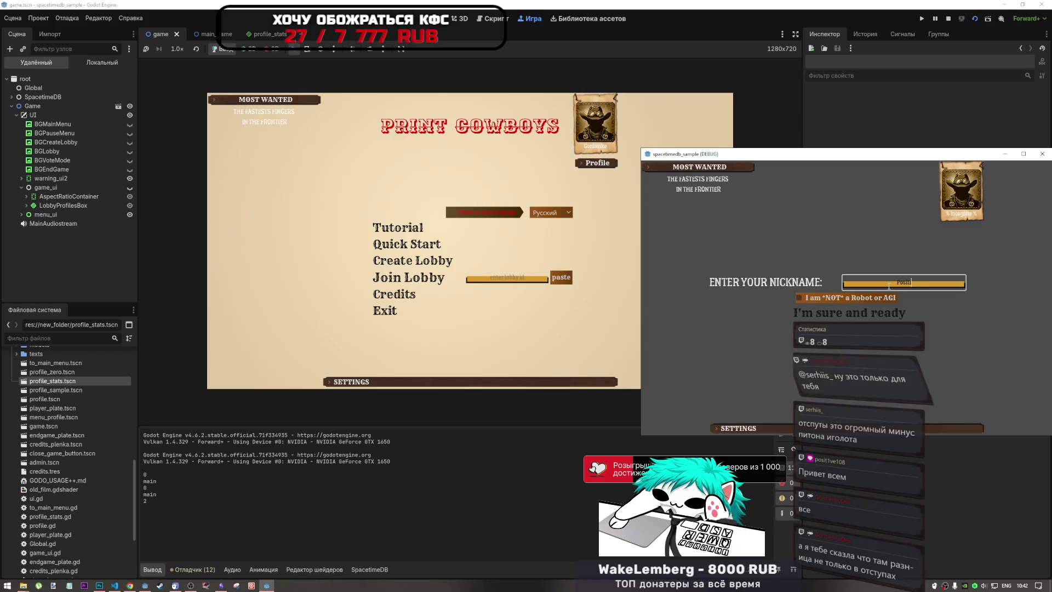
type("ive")
left_click(883, 297)
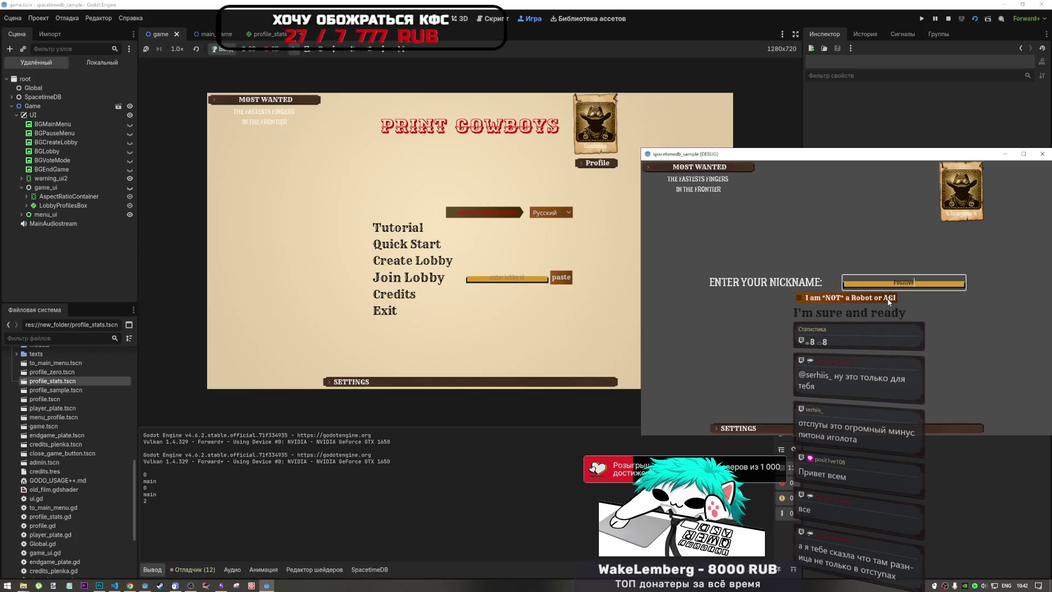
left_click(888, 314)
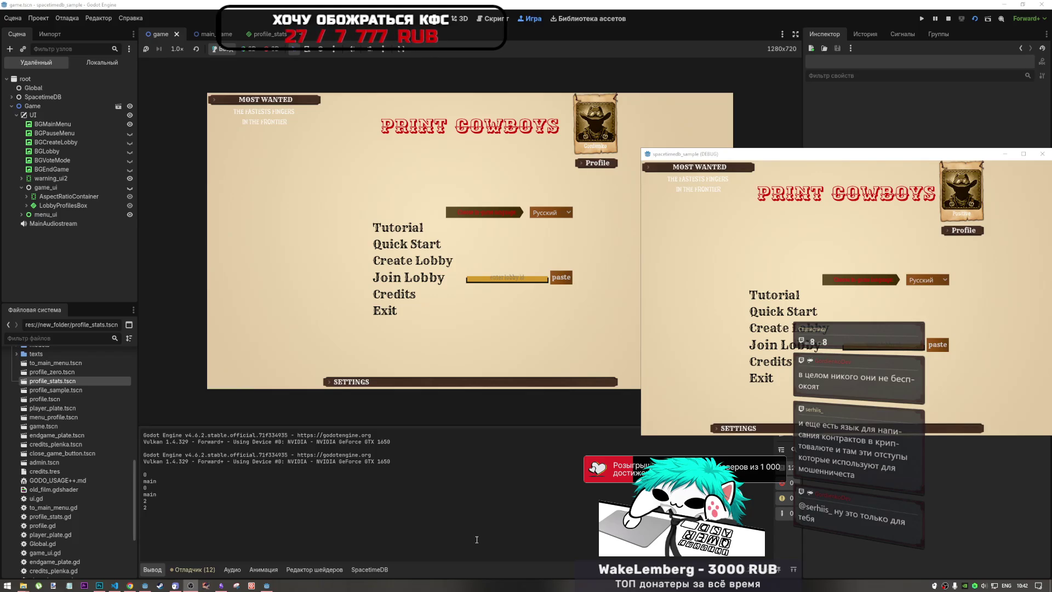
left_click(683, 326)
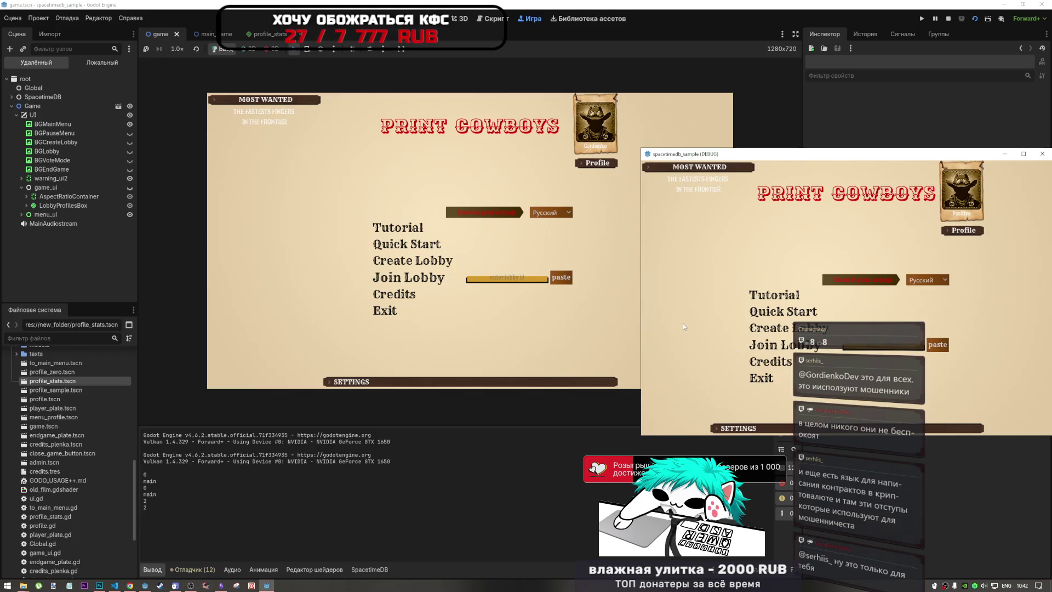
left_click(862, 325)
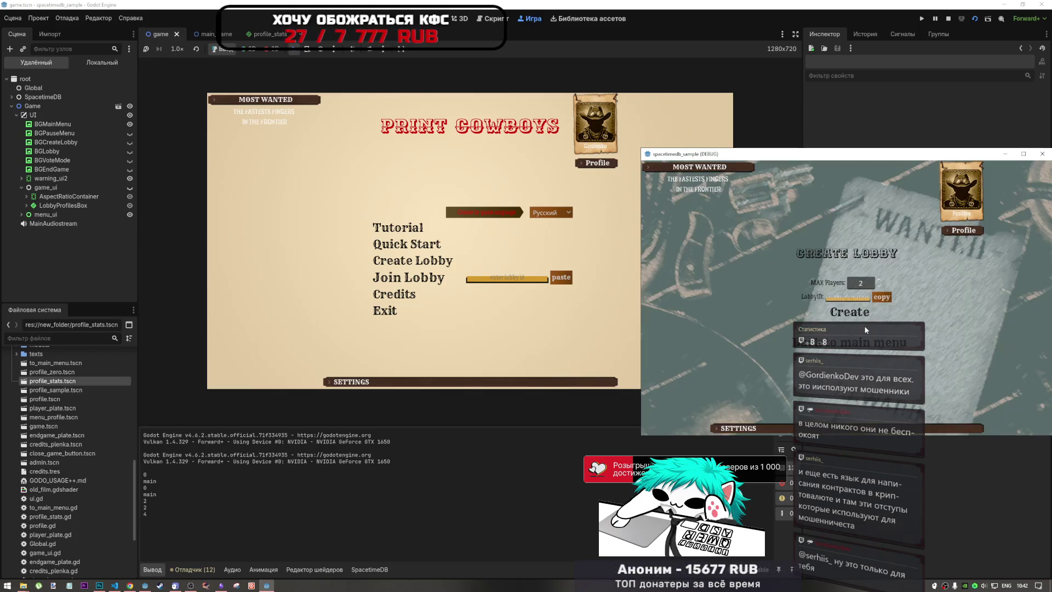
Step: Create a two-player lobby and join it by its ID from the other instance
left_click(862, 320)
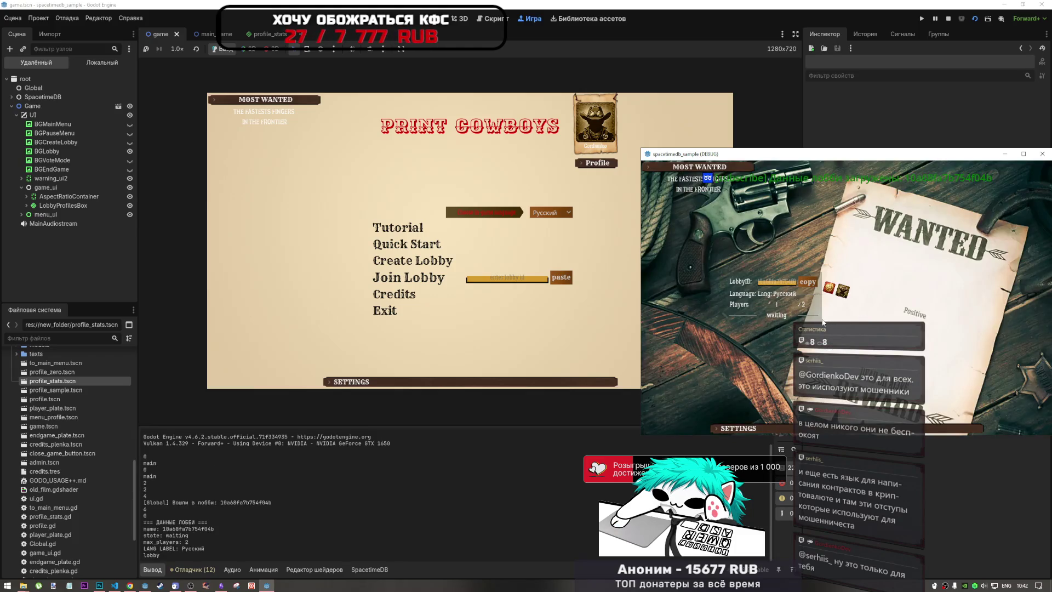
left_click(509, 273)
left_click(561, 278)
left_click(431, 283)
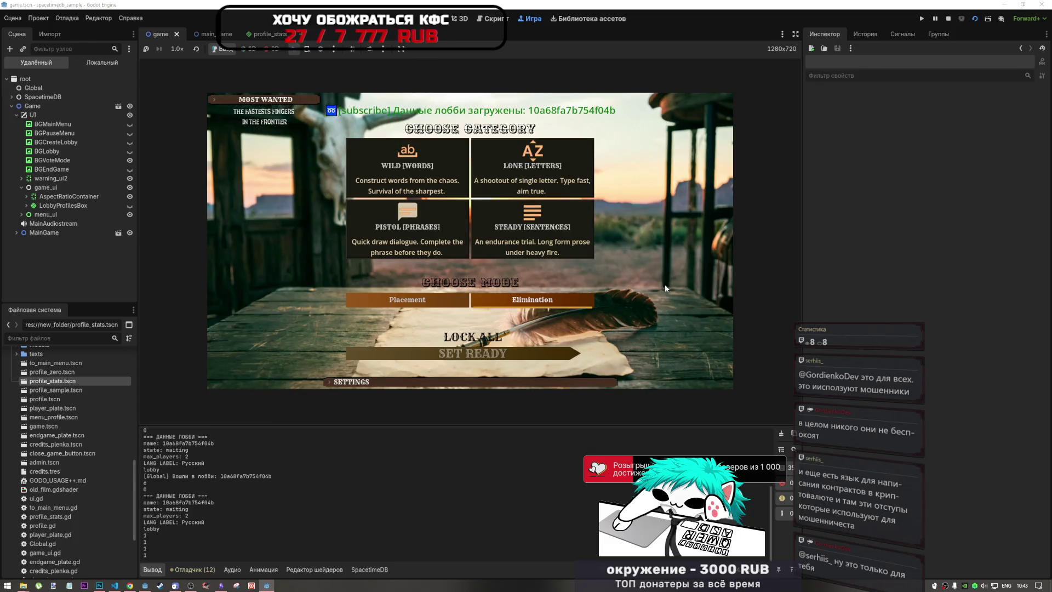
Step: Lock all category and mode choices in both instances and type the Russian duel text
left_click(277, 582)
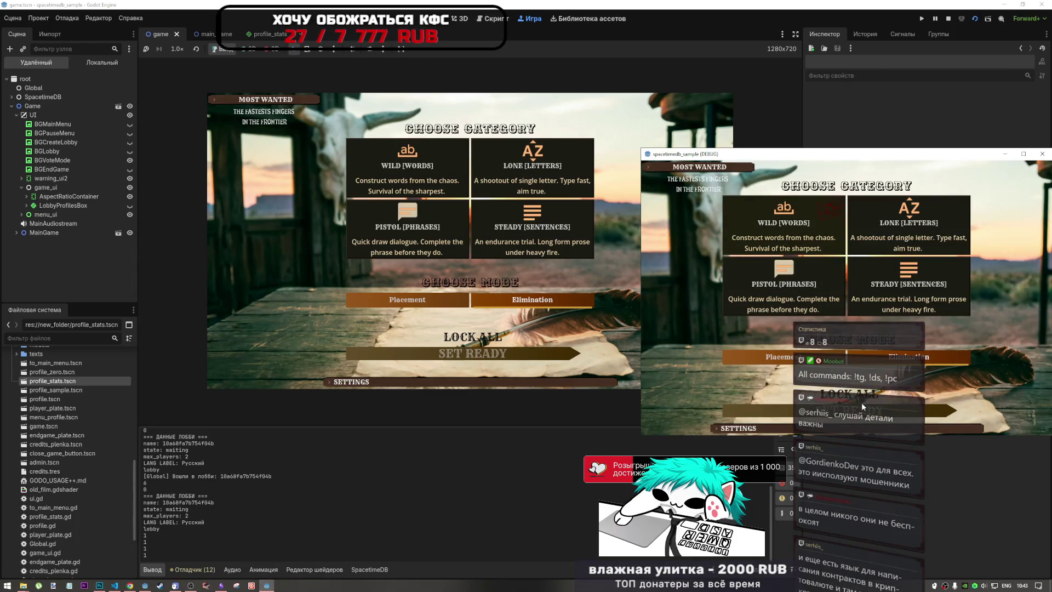
left_click(865, 397)
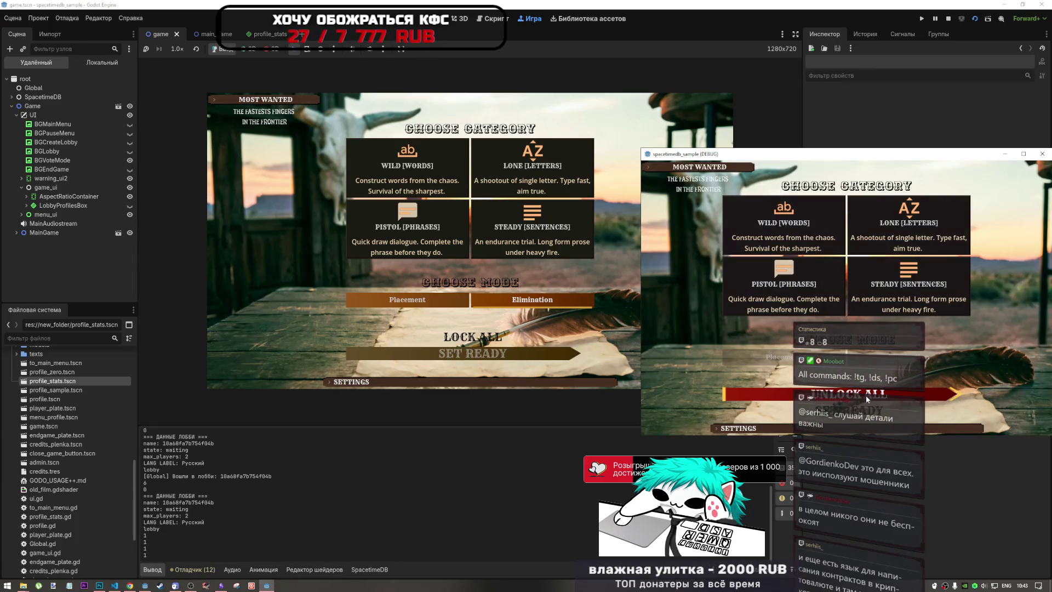
left_click(527, 239)
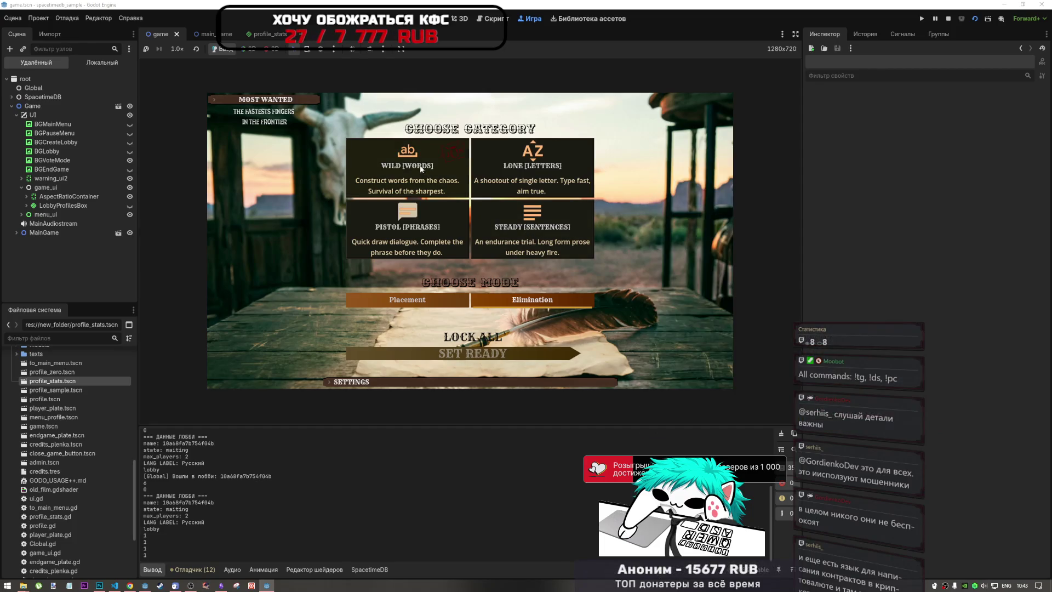
left_click(478, 337)
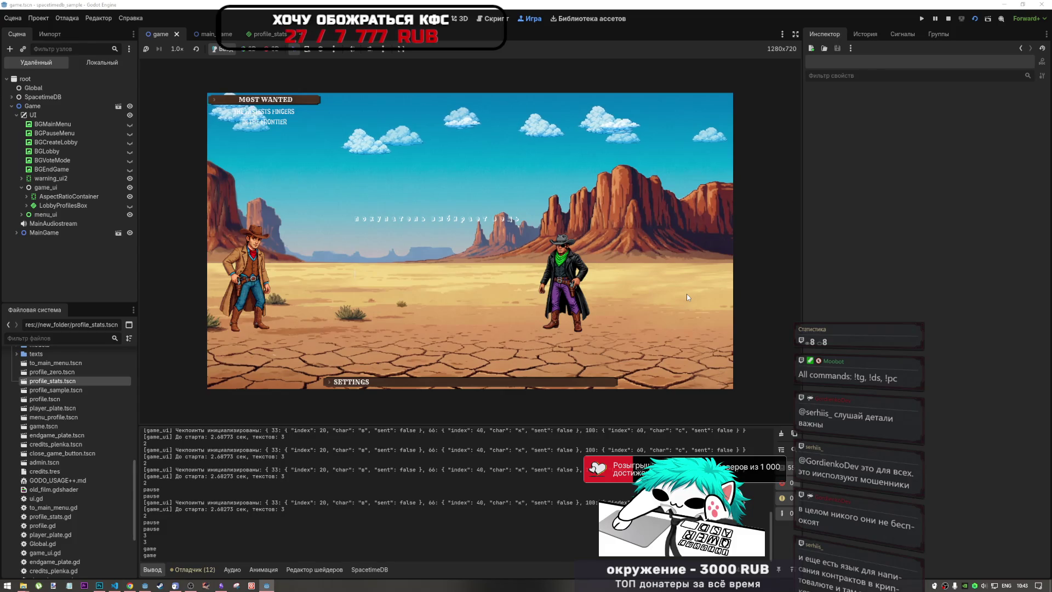
key("alt+shift")
type("покупа")
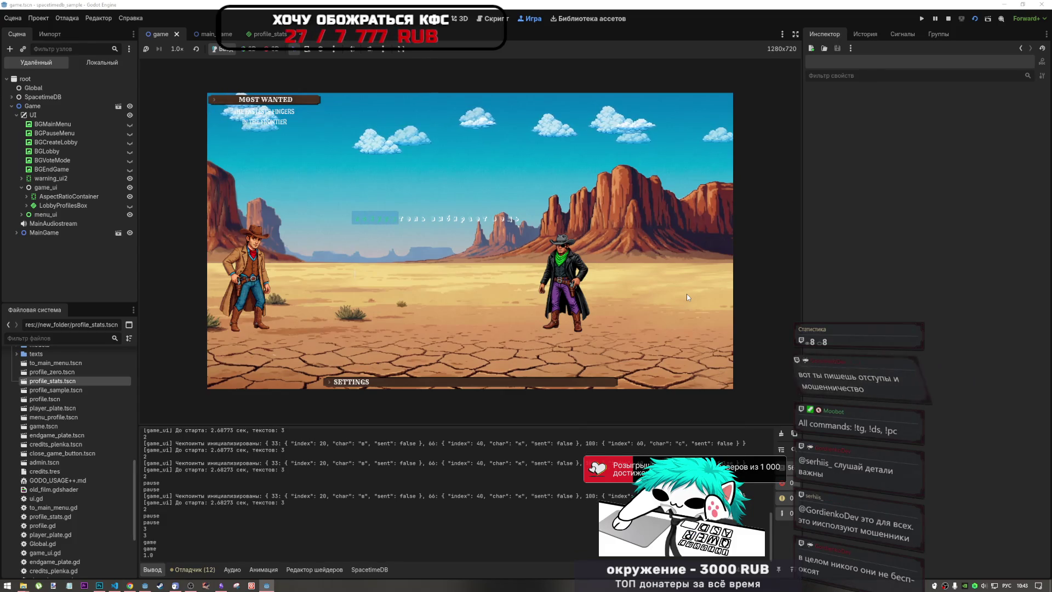
type("тель в")
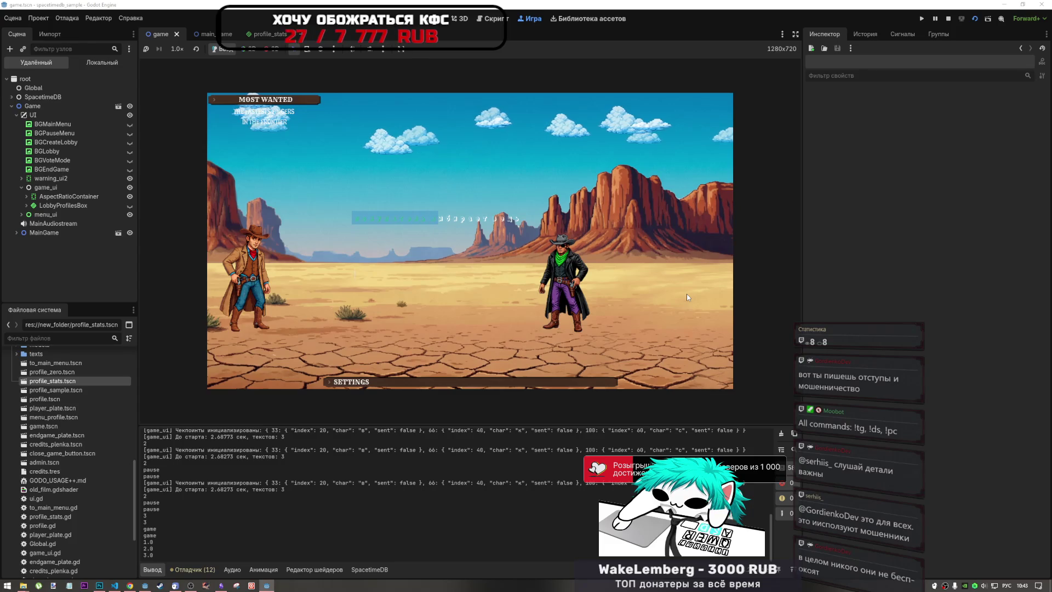
type("ыбрал ")
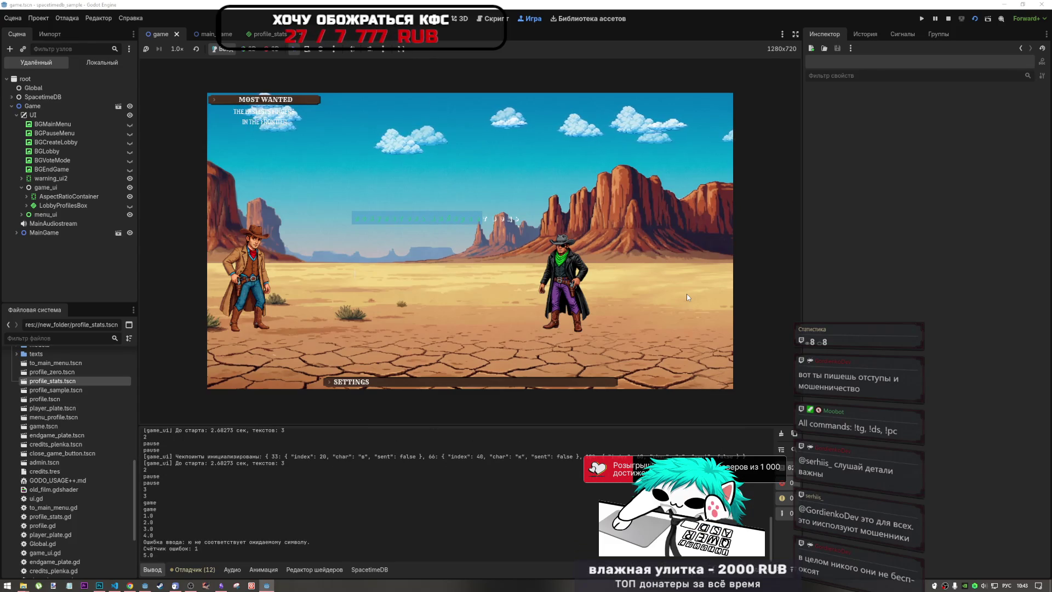
type("товш")
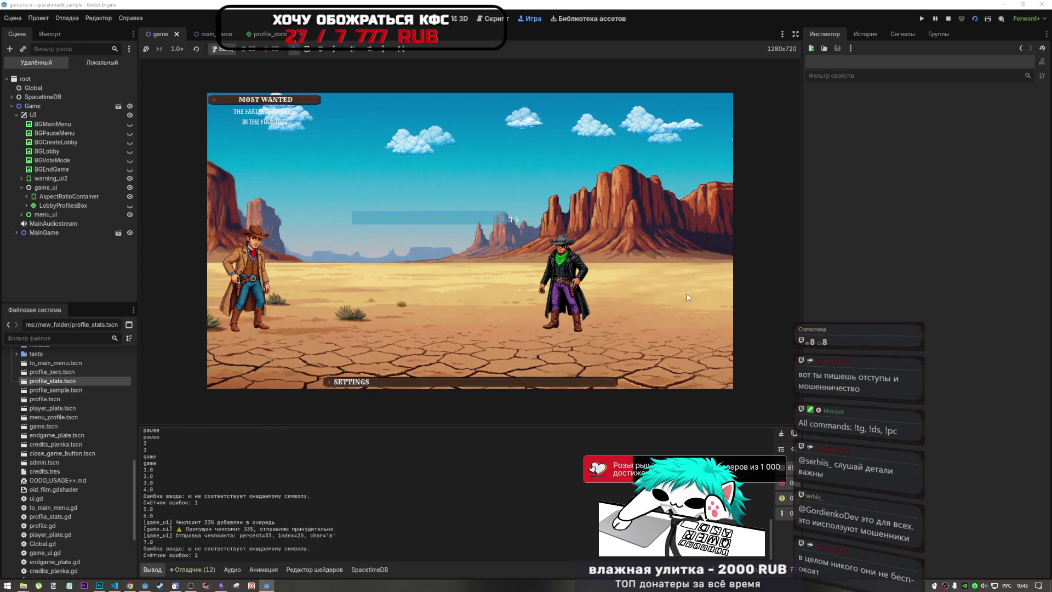
type("р")
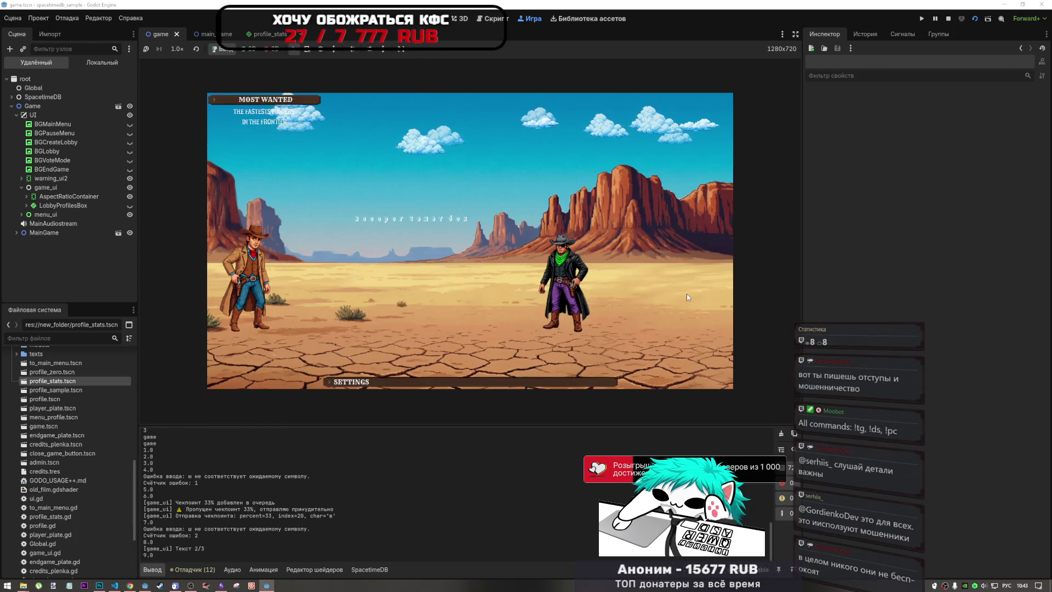
type("ороргдш")
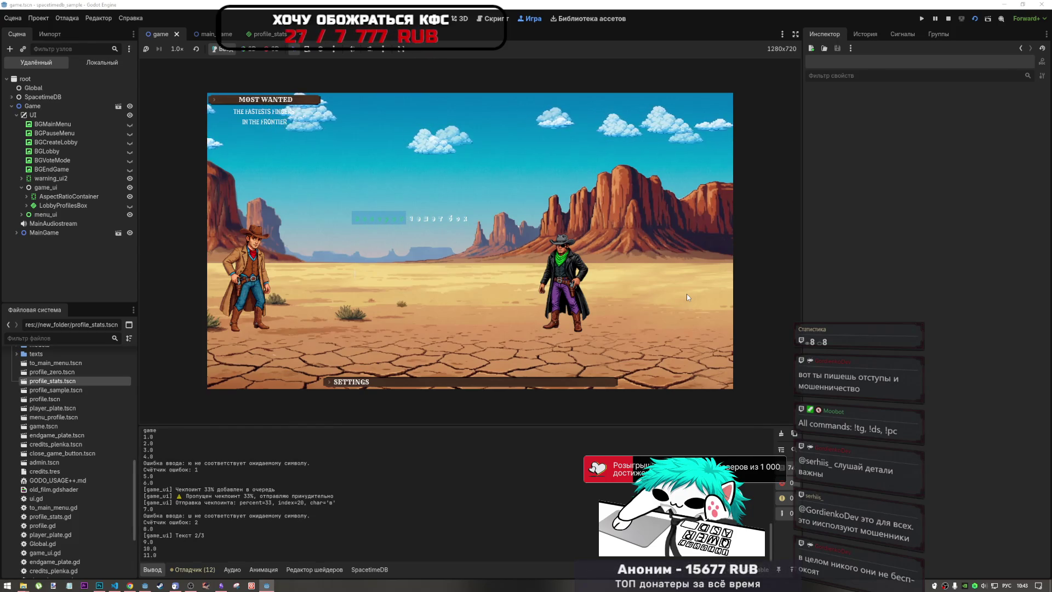
type("шэубоз")
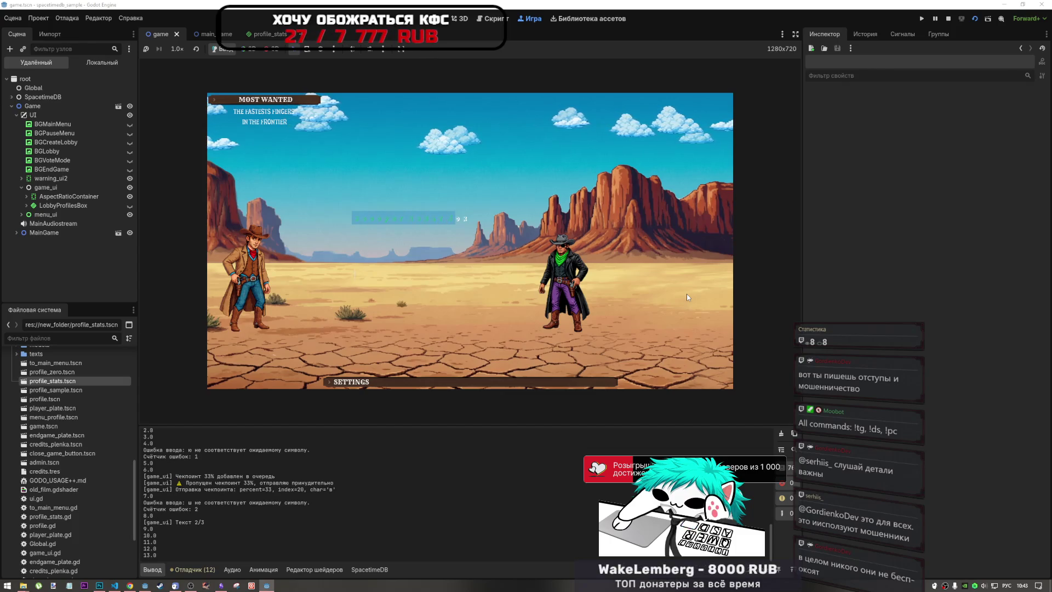
type("танцор")
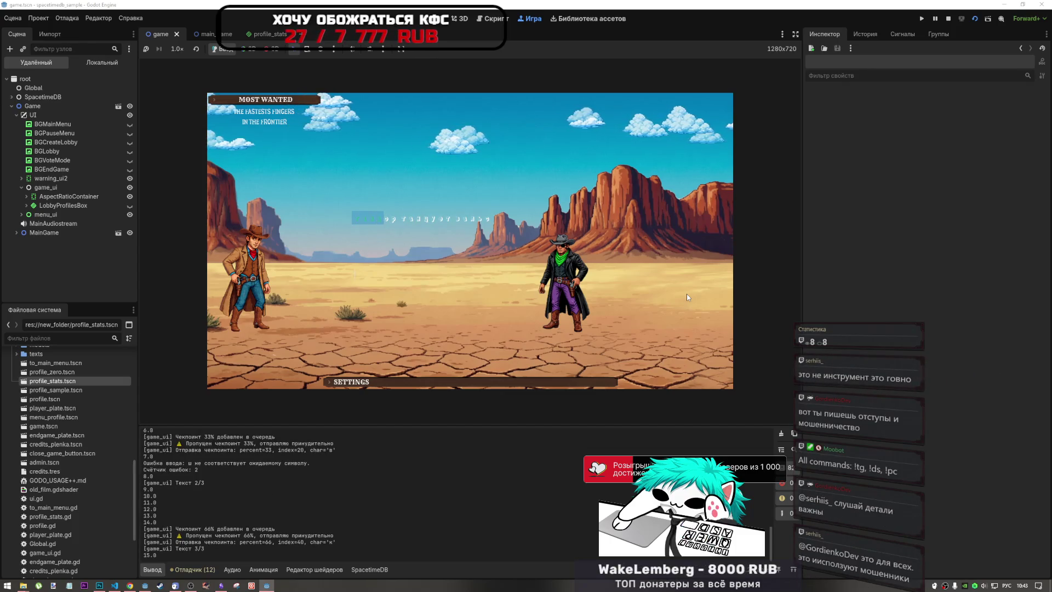
type("тзыцу")
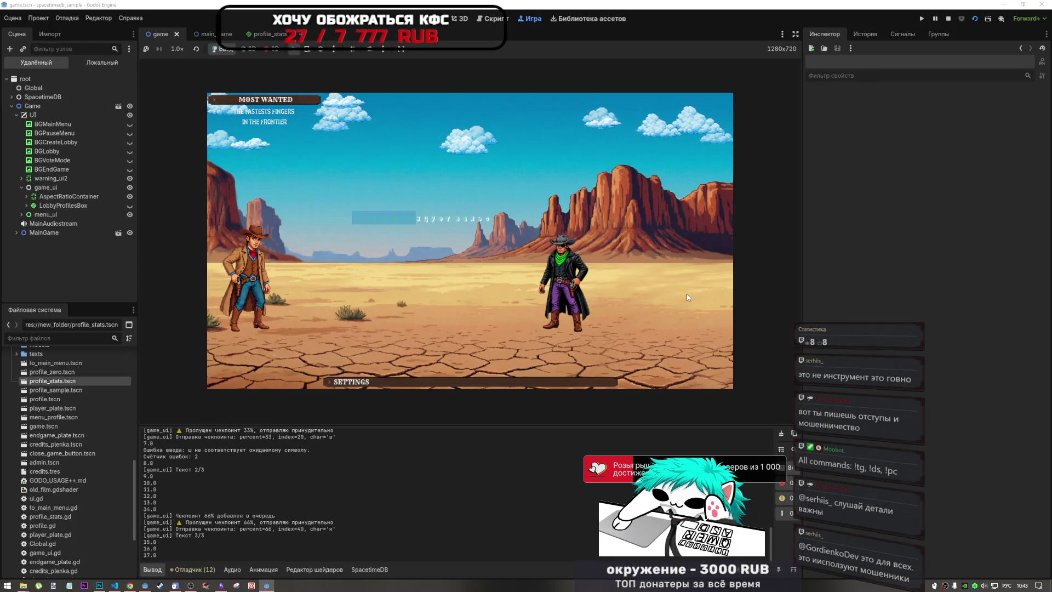
type("отззнзс")
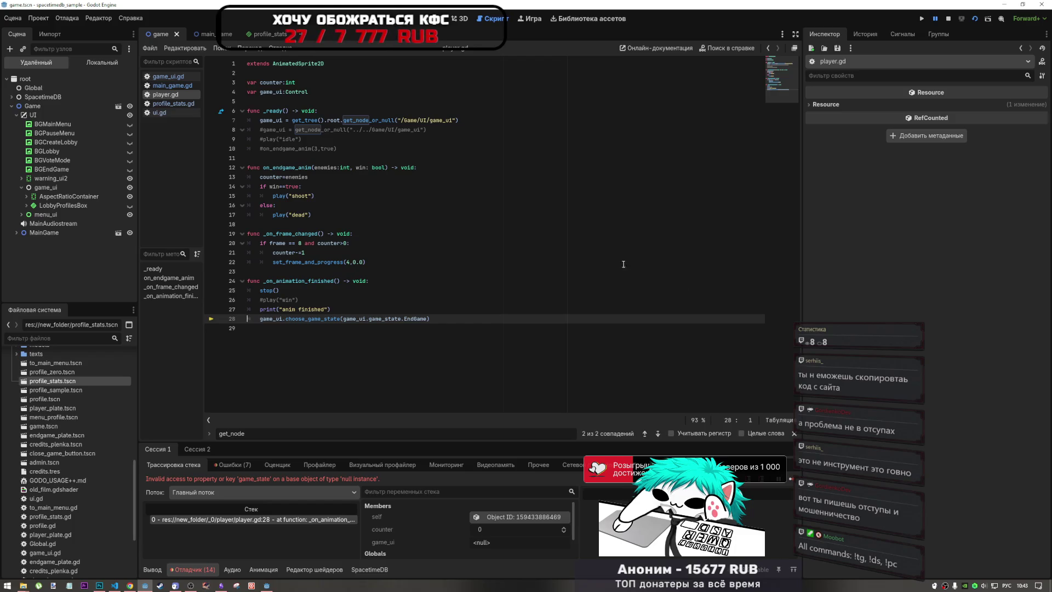
Step: Drag the Player and game_ui nodes from the Remote tree onto line 29 of player.gd
left_click(17, 233)
scroll(33, 281, "down", 1)
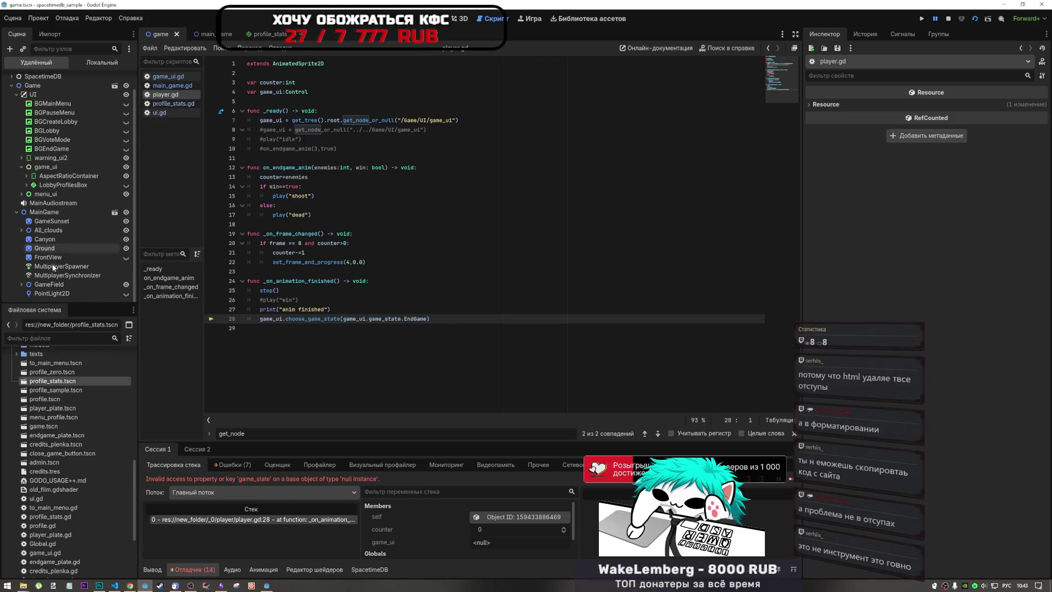
scroll(31, 283, "down", 2)
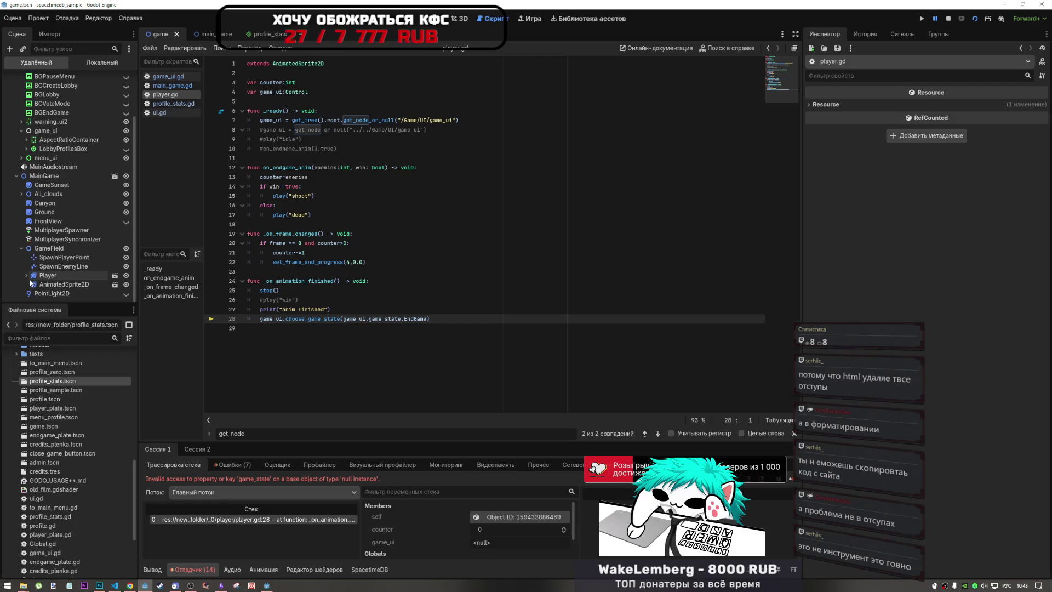
mouse_move(27, 276)
left_mouse_down()
mouse_move(329, 283)
mouse_move(328, 328)
left_mouse_up()
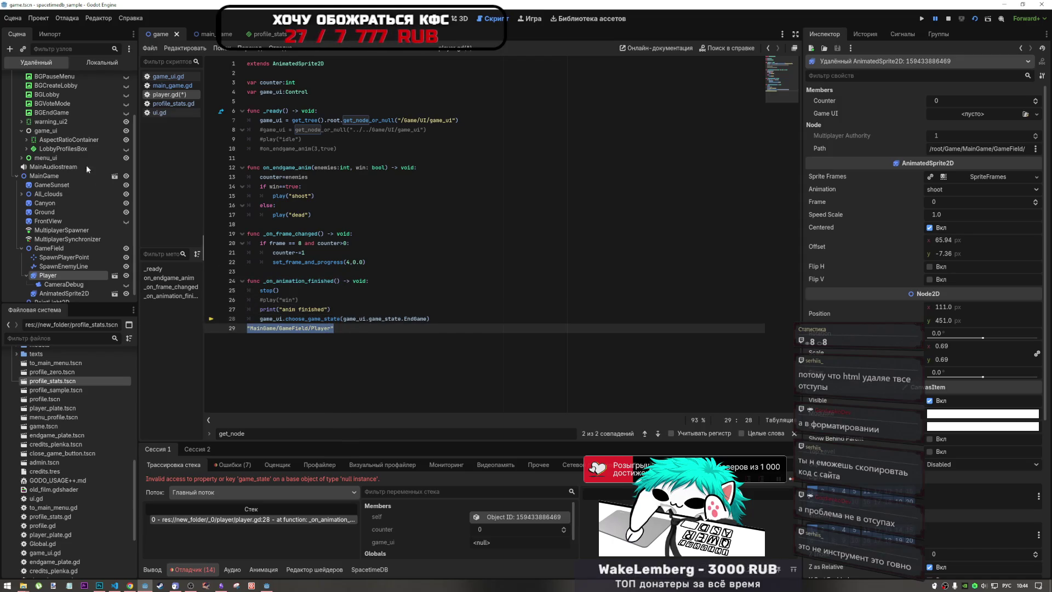
scroll(33, 137, "up", 3)
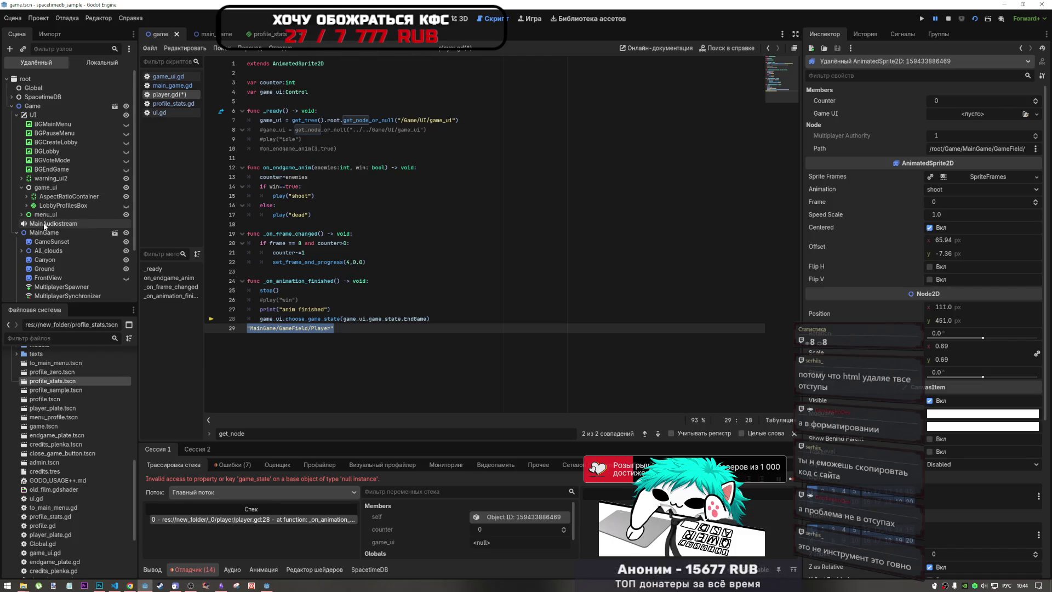
left_click_drag(46, 187, 358, 332)
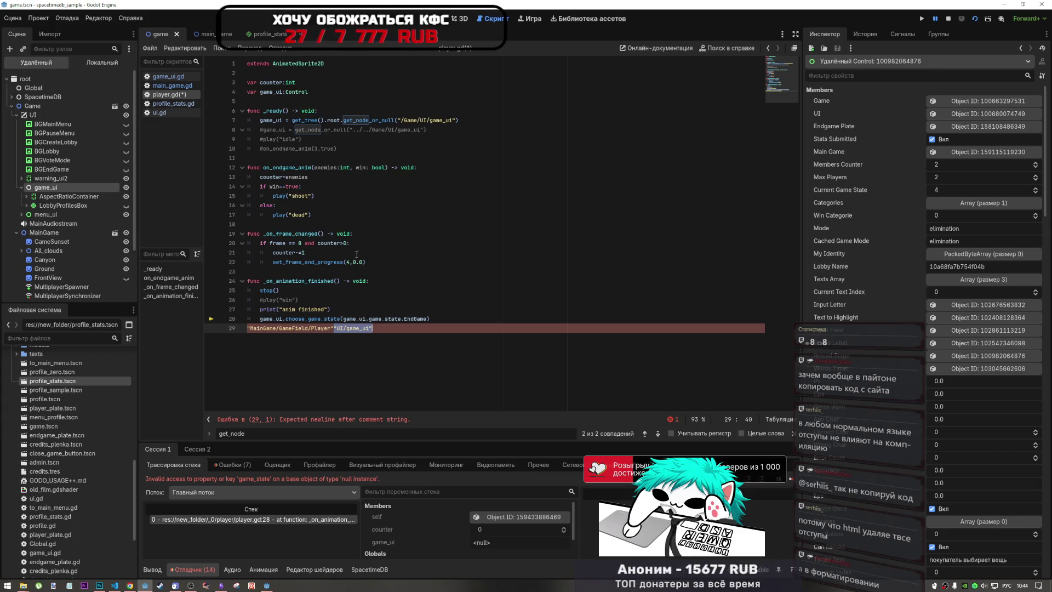
Step: Comment out the absolute-path line and activate the relative ../../../Game/UI/game_ui line
left_click_drag(421, 120, 404, 120)
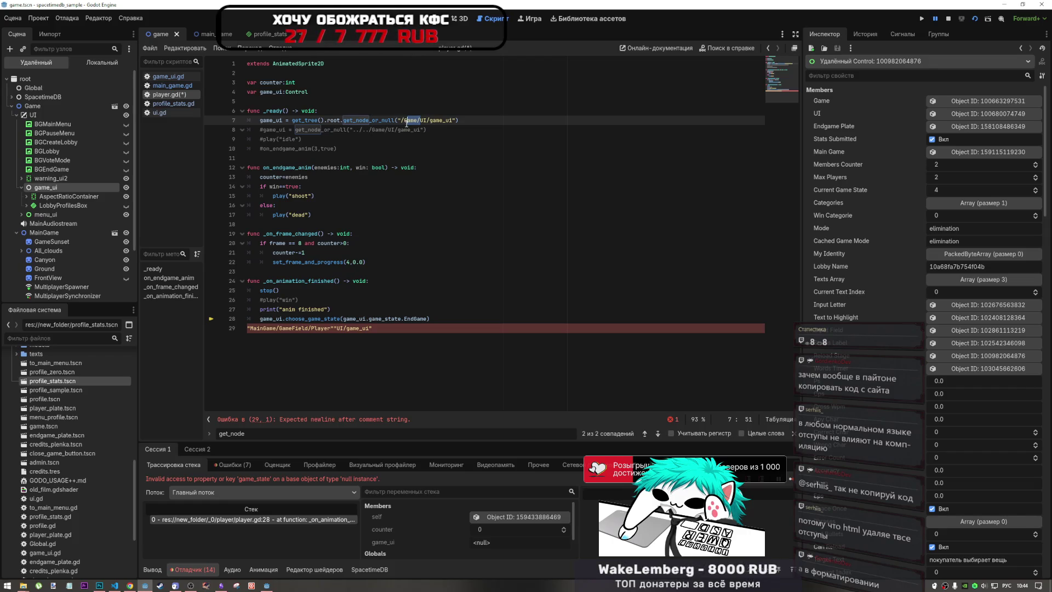
left_click_drag(406, 123, 402, 121)
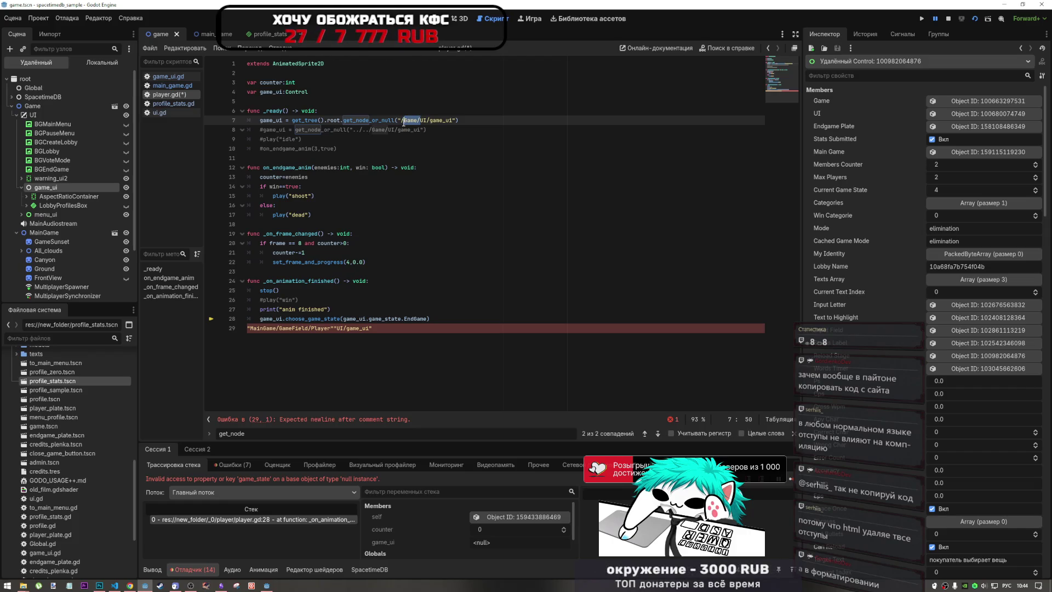
left_click(421, 121)
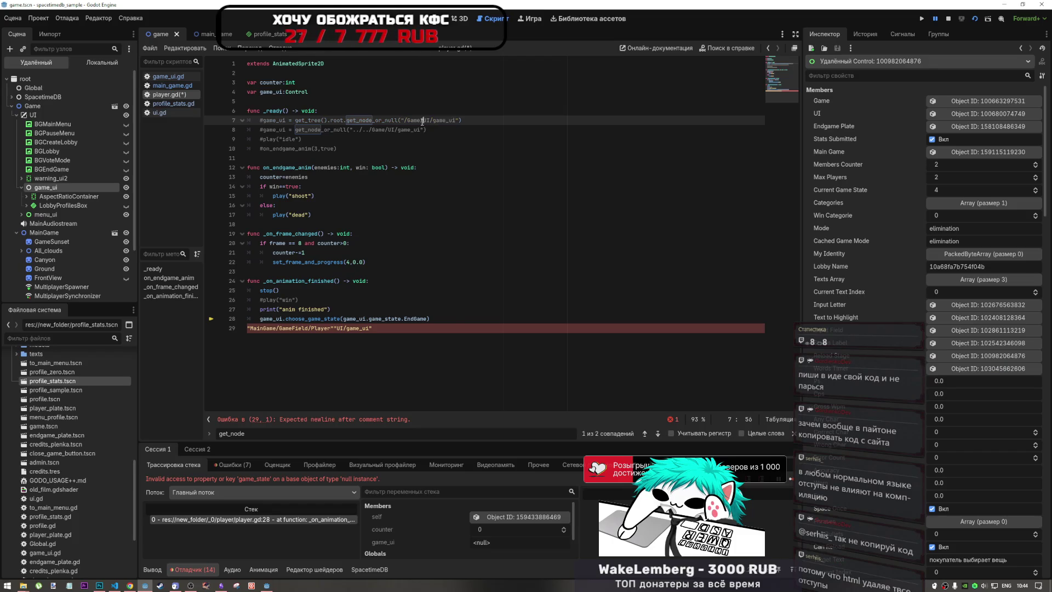
key("ctrl+k")
key("Down")
key("ctrl+k")
Step: Delete line 29's pasted node paths, save player.gd, then stop and rerun the current scene
left_click_drag(373, 328, 201, 327)
key("BackSpace")
key("BackSpace")
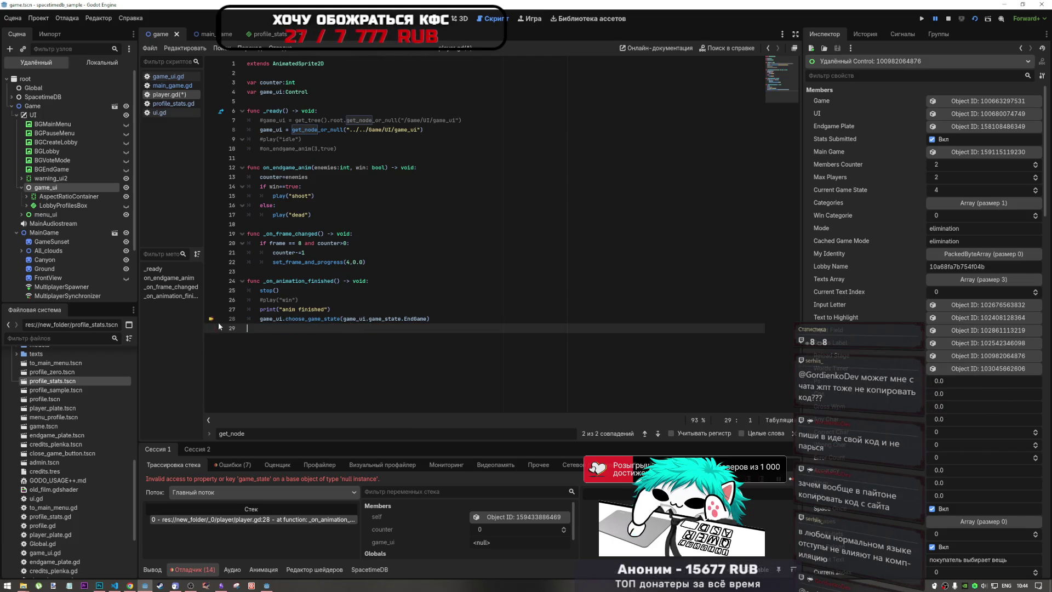
key("BackSpace")
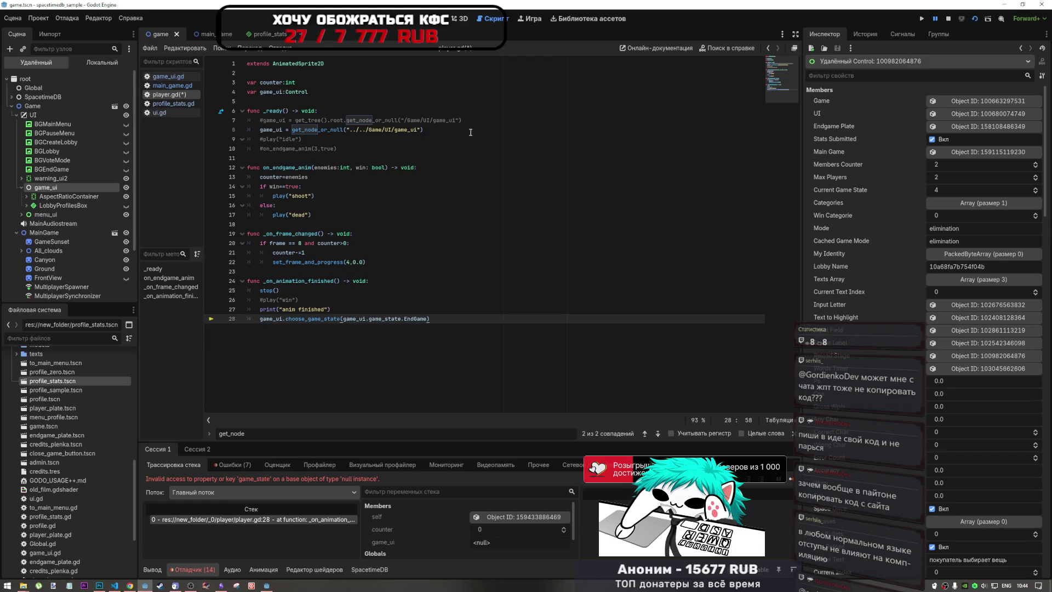
left_click(475, 128)
key("Return")
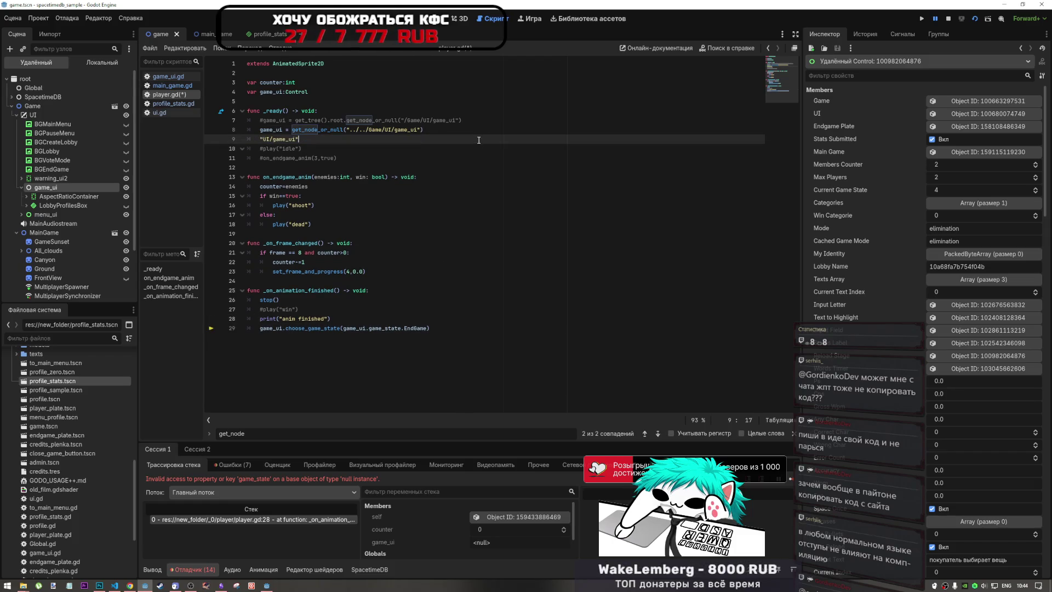
key("ctrl+s")
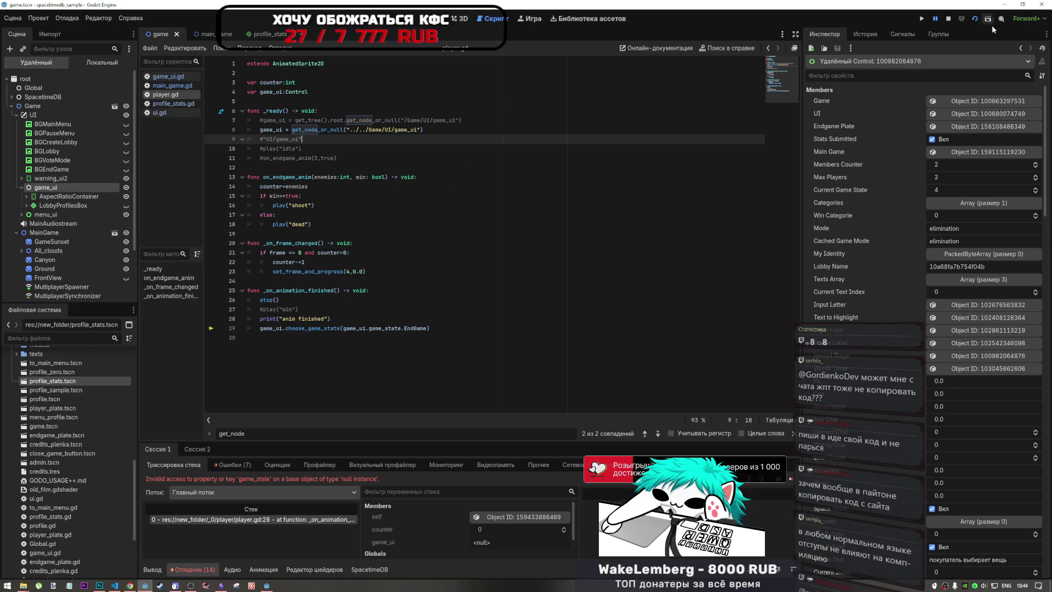
left_click(950, 19)
left_click(975, 18)
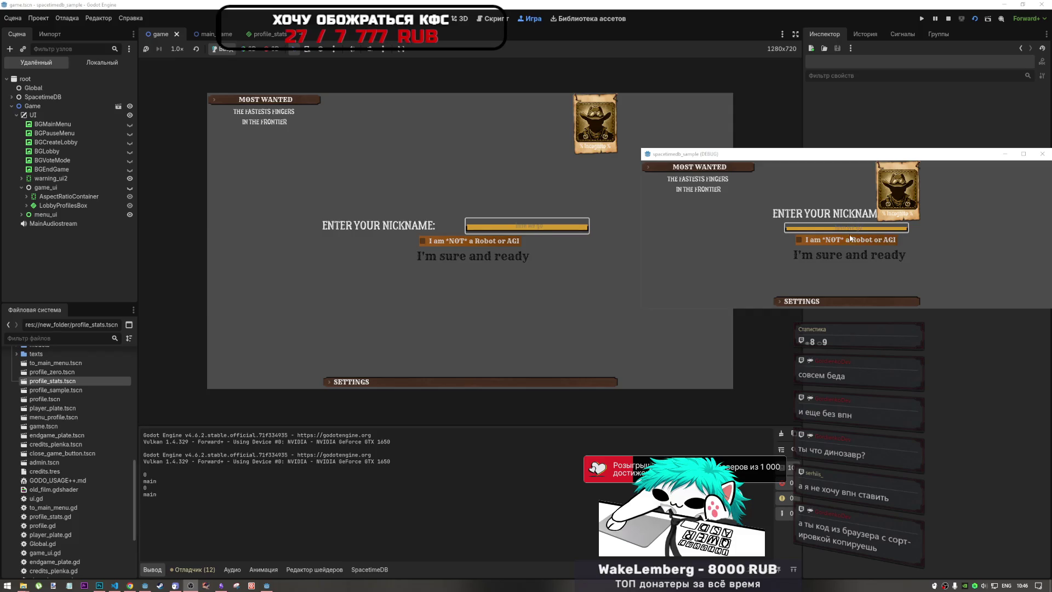
Step: Drag the debug game window's bottom edge down to make it taller
left_click_drag(754, 309, 755, 450)
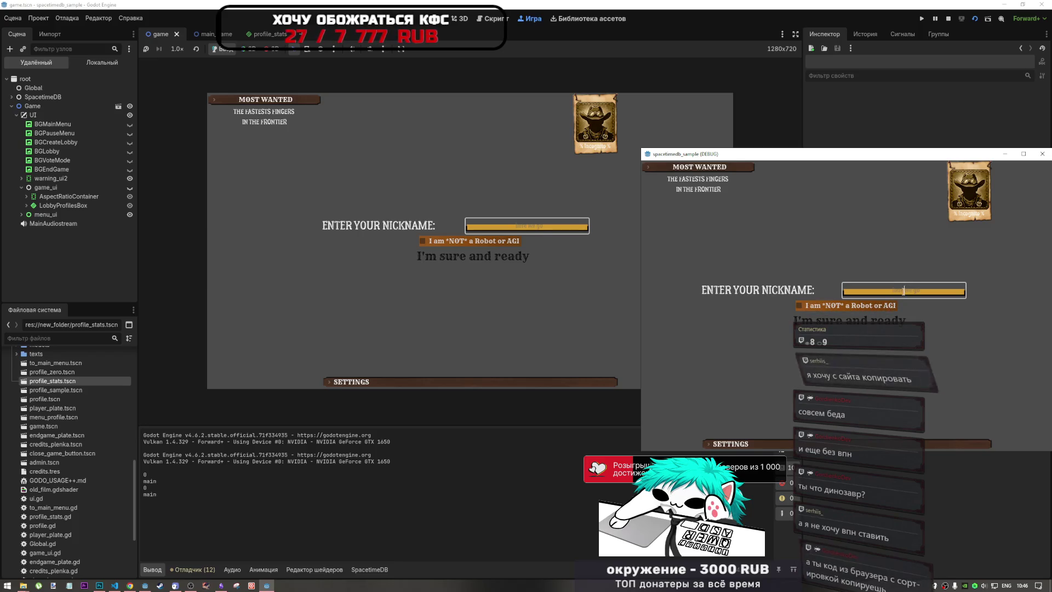
Step: Pass the nickname screen in both instances with Not a Robot and ready, then open Profile
type("0")
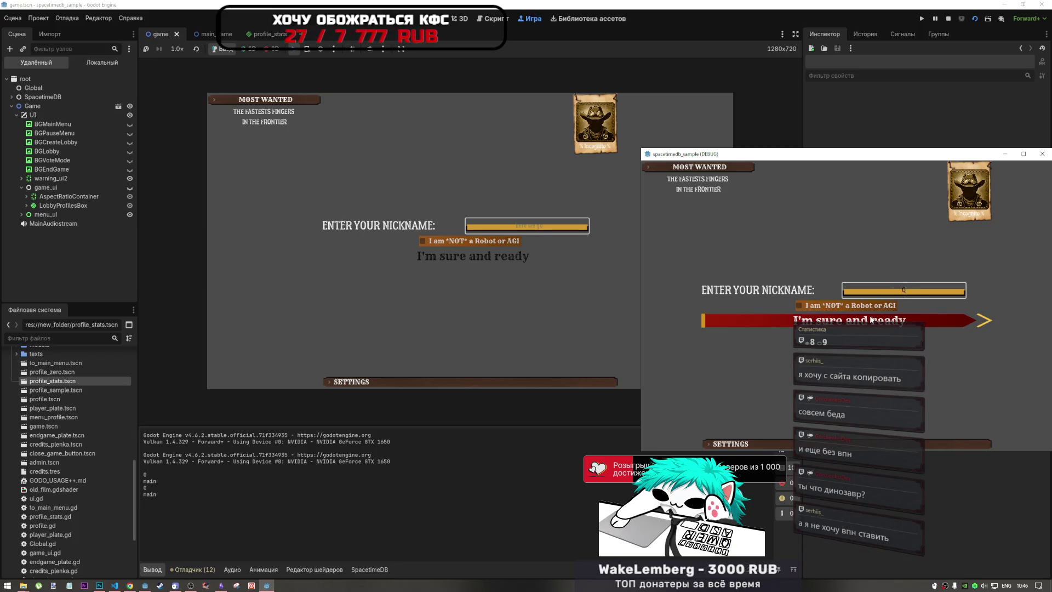
key("BackSpace")
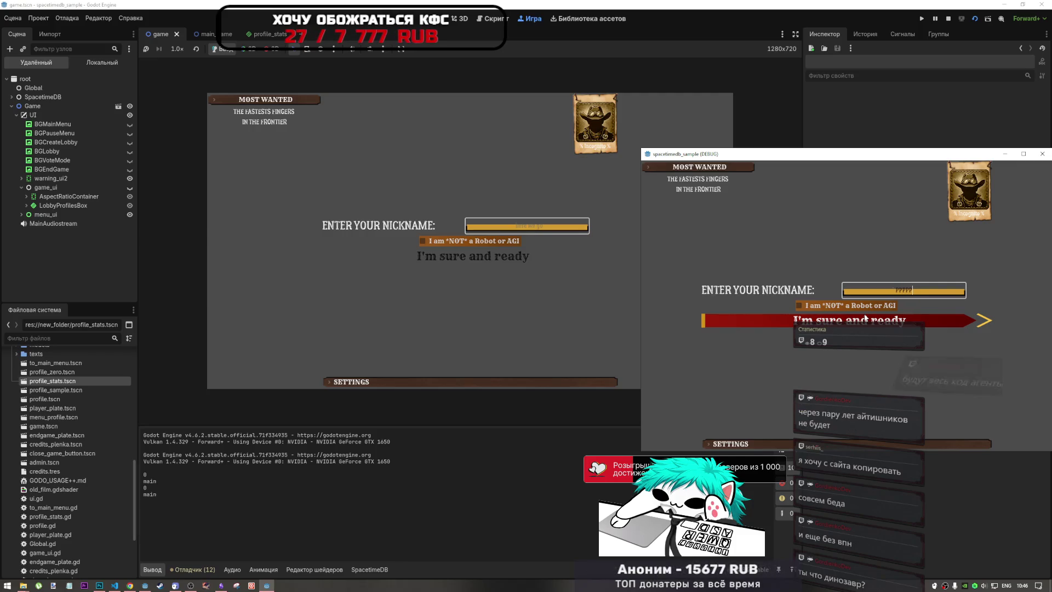
left_click(872, 323)
left_click(873, 324)
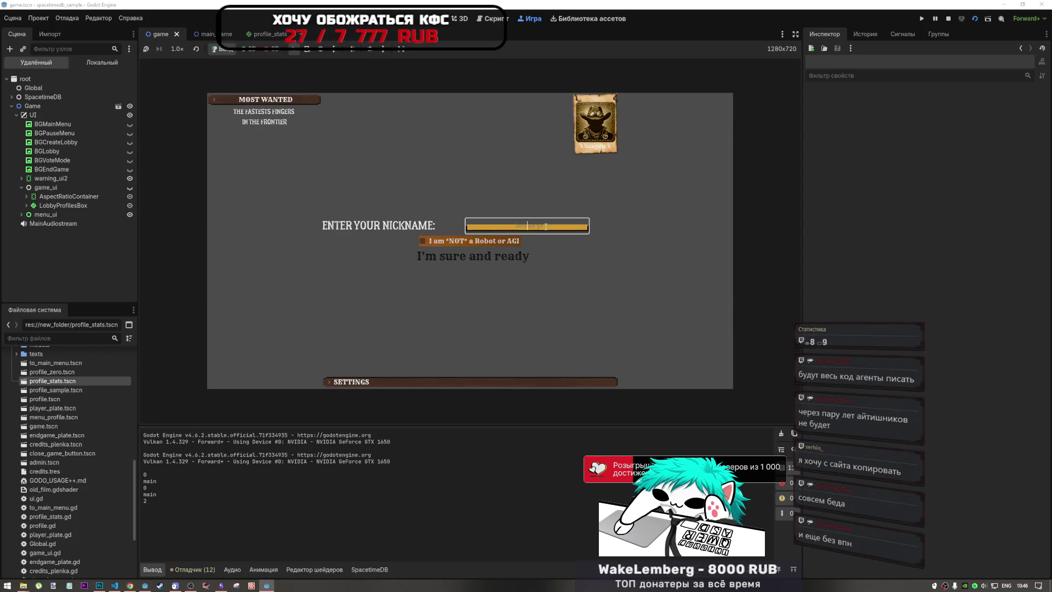
left_click(545, 225)
type("0000")
left_click(423, 240)
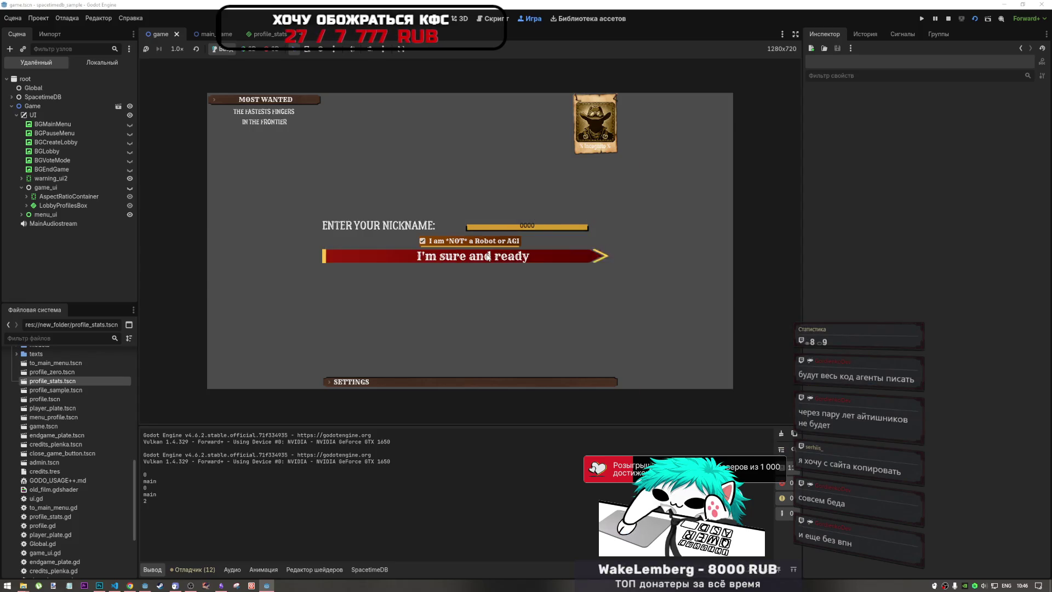
left_click(473, 256)
left_click(602, 165)
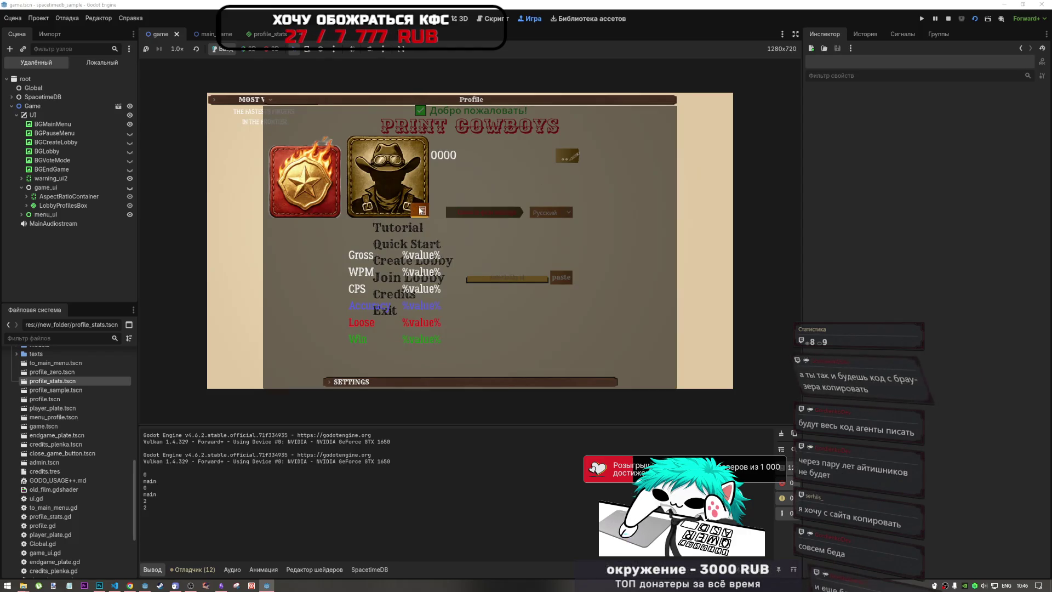
Step: In the first game window, set 111.jpg from the Desktop as the Profile avatar
left_click(327, 222)
left_click(251, 308)
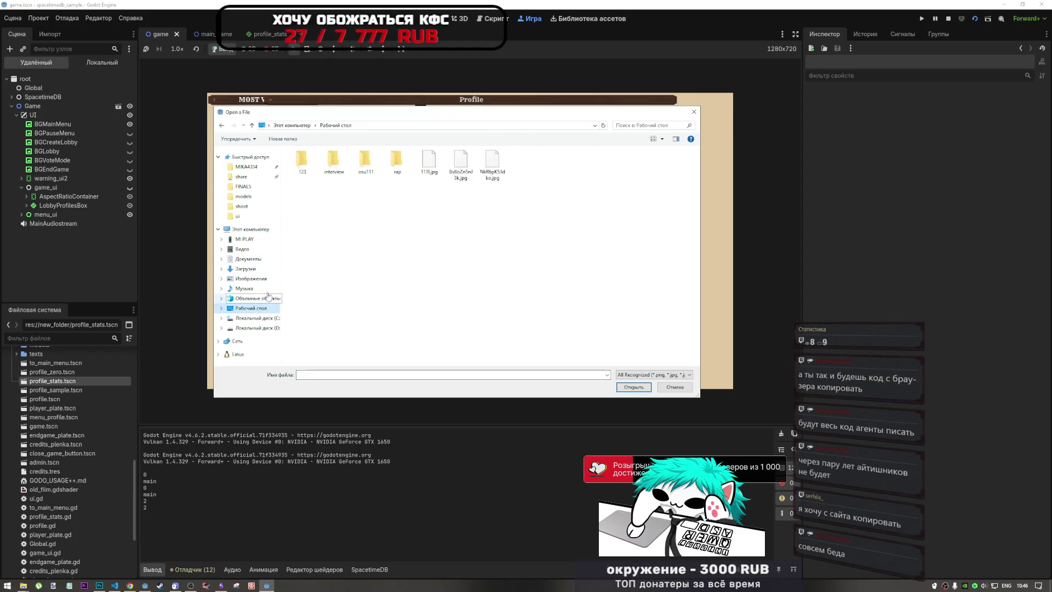
left_click(586, 159)
left_click(634, 387)
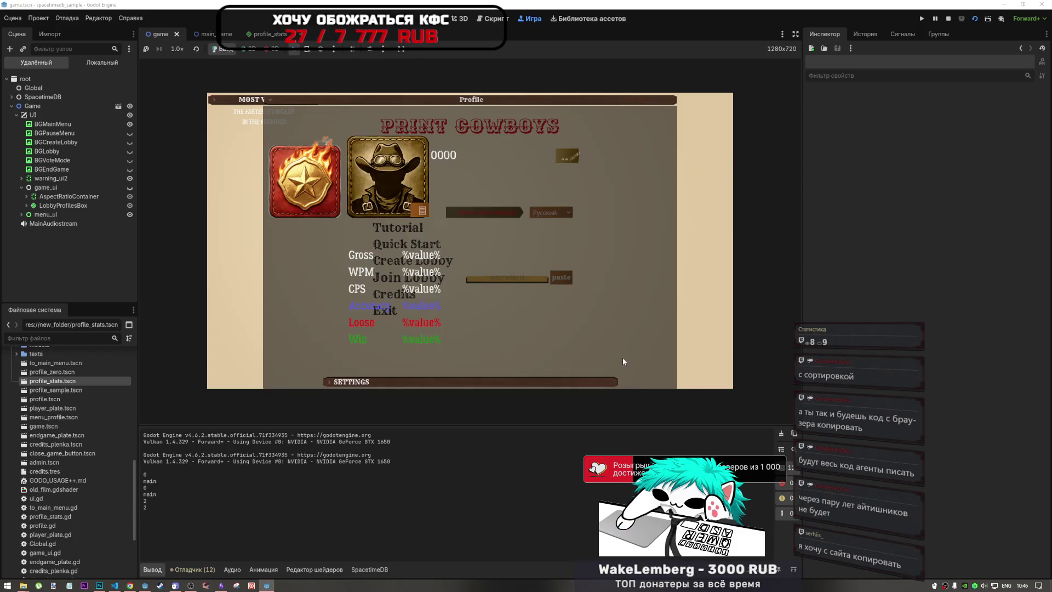
left_click(602, 130)
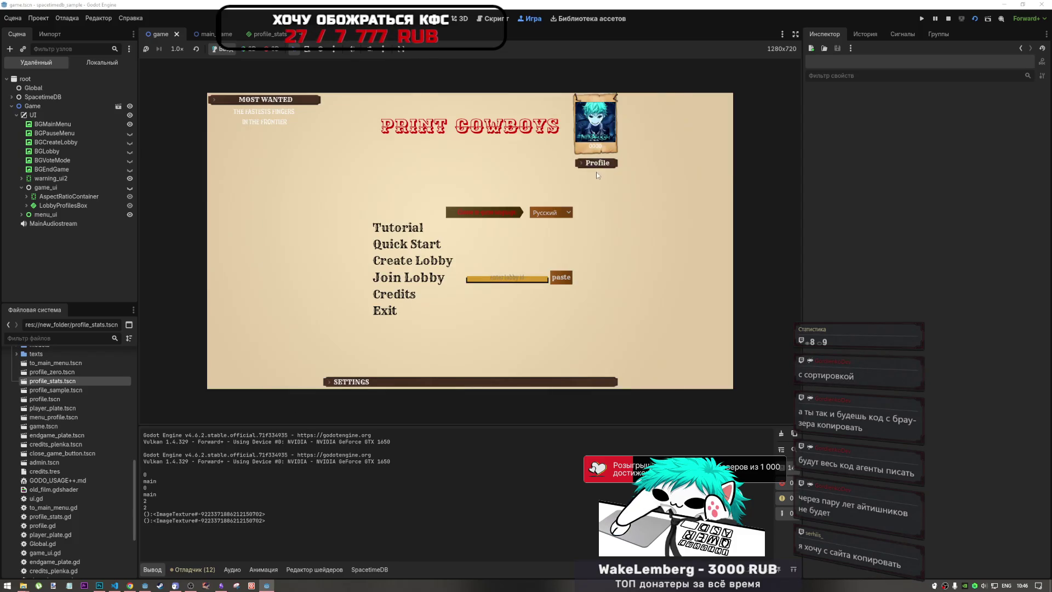
left_click(597, 169)
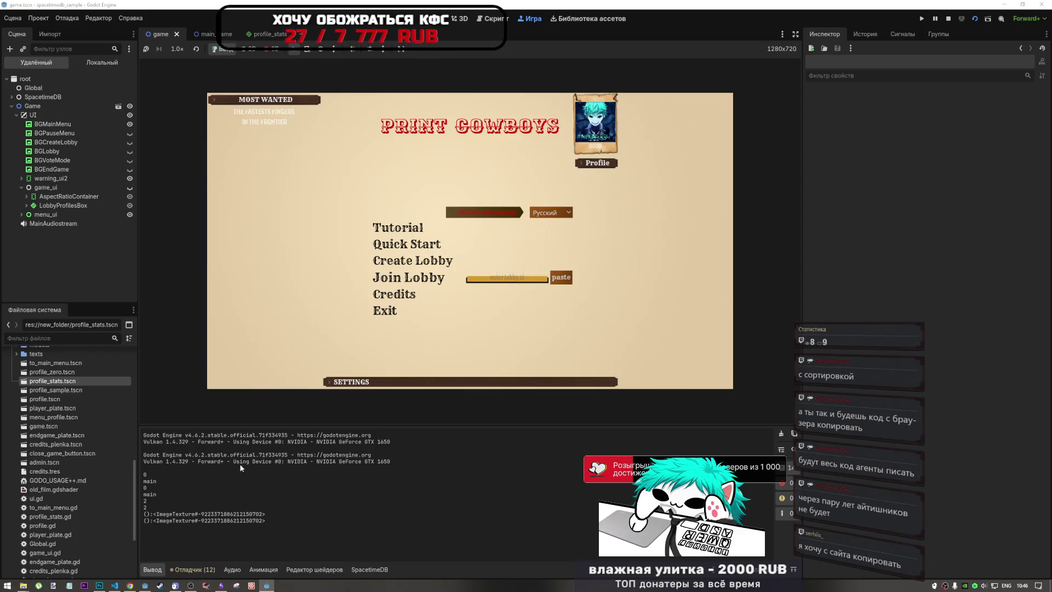
Step: In the debug game window, set Снимок.PNG from the Desktop as the avatar and close the Profile
mouse_move(265, 586)
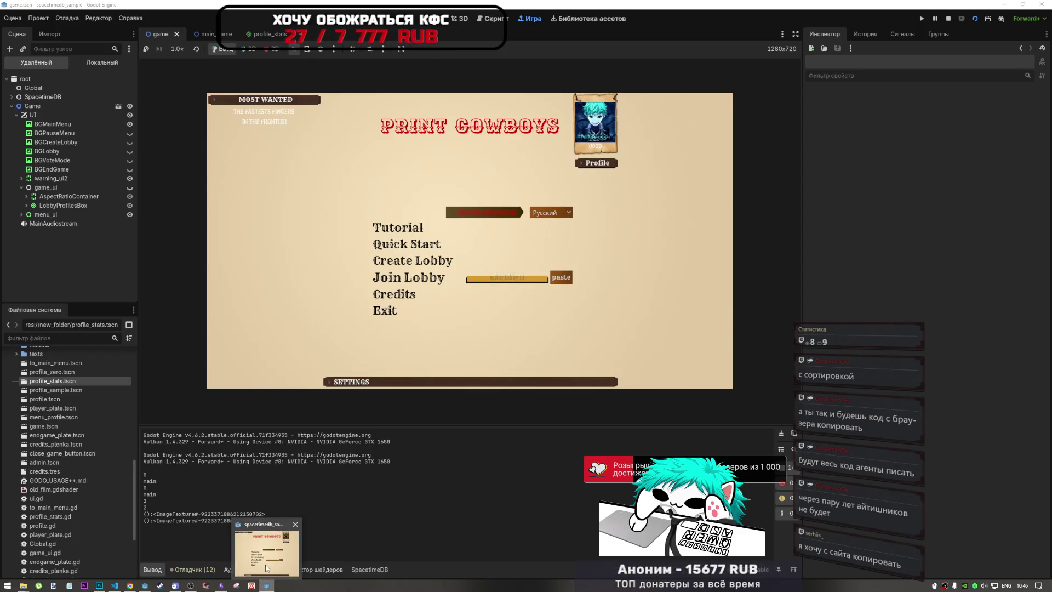
left_click(268, 548)
left_click(967, 232)
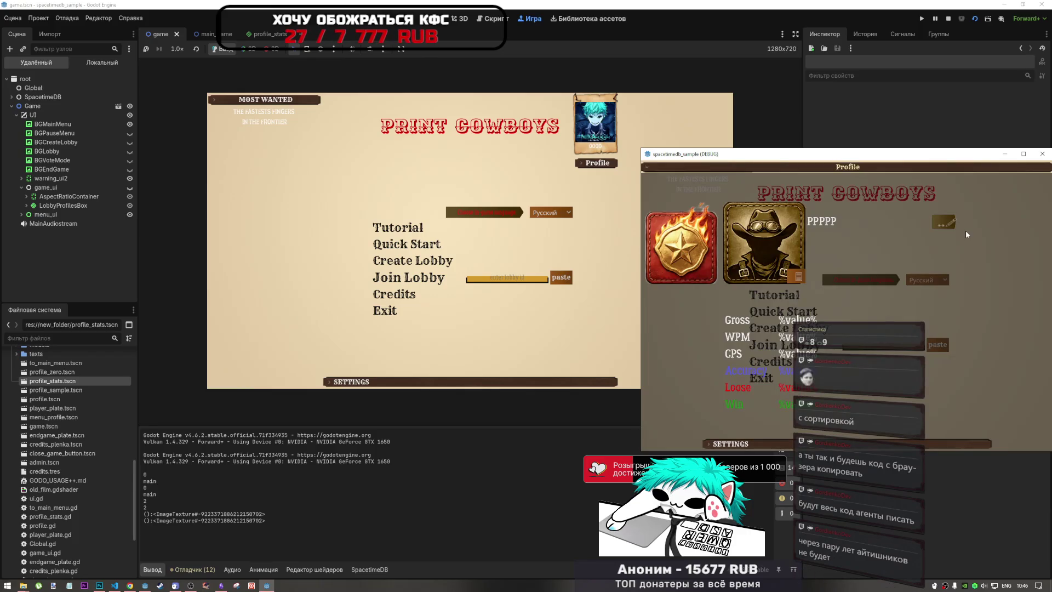
left_click(799, 277)
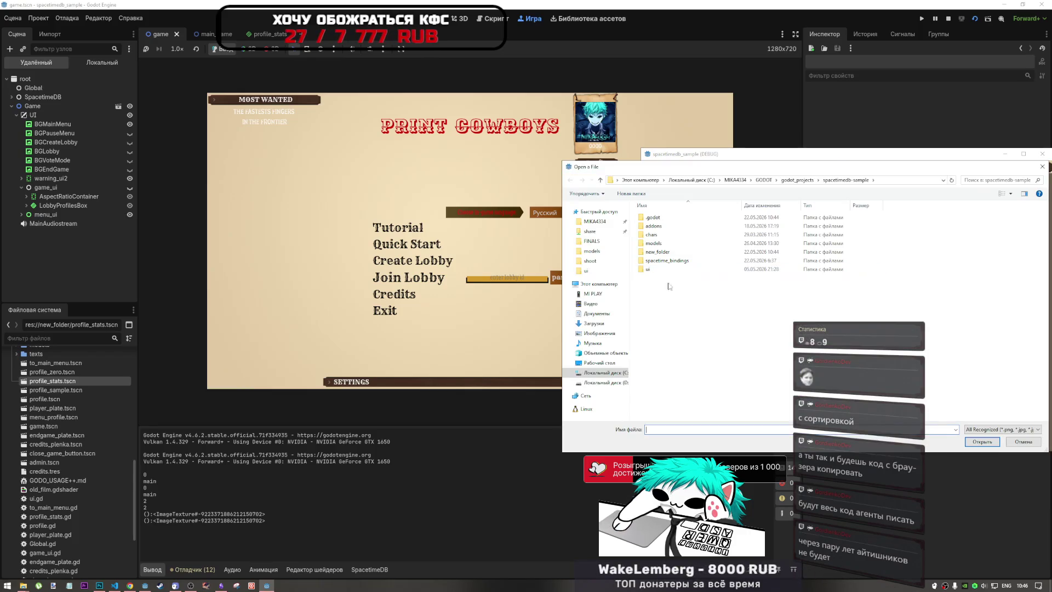
left_click(600, 362)
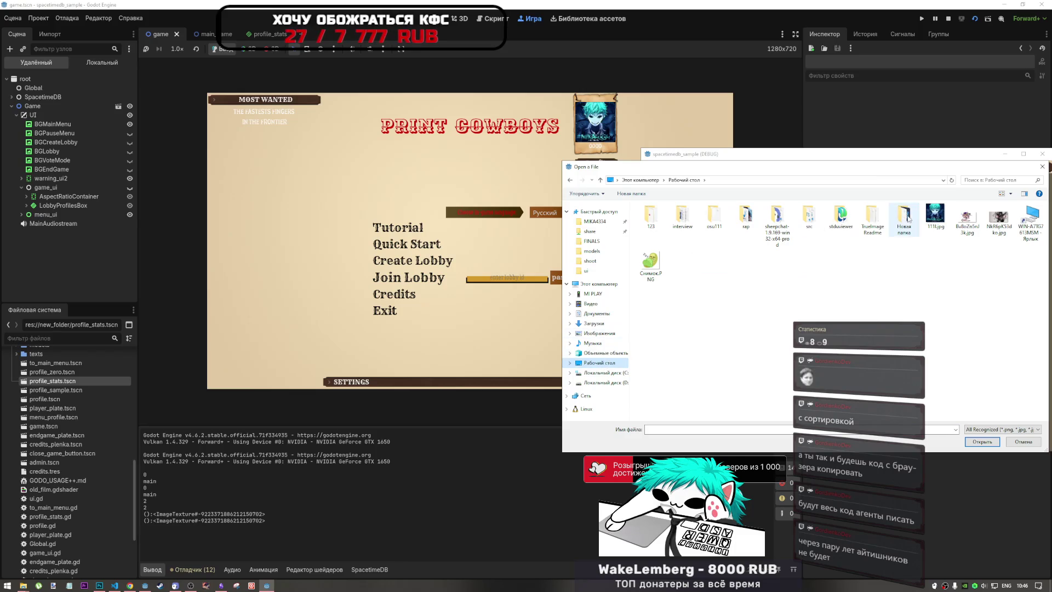
left_click(657, 264)
left_click(978, 442)
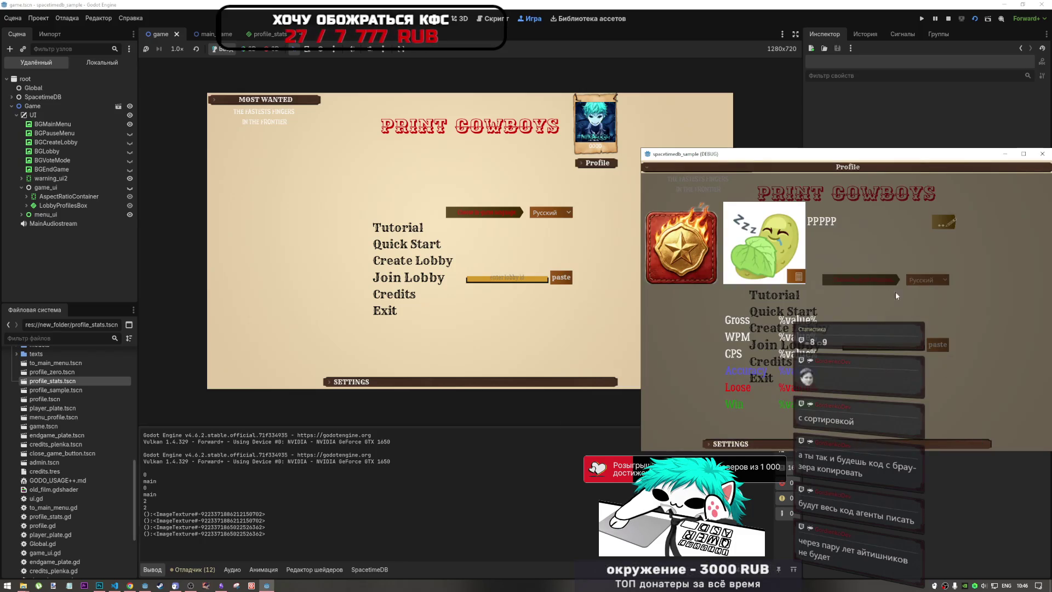
left_click(761, 363)
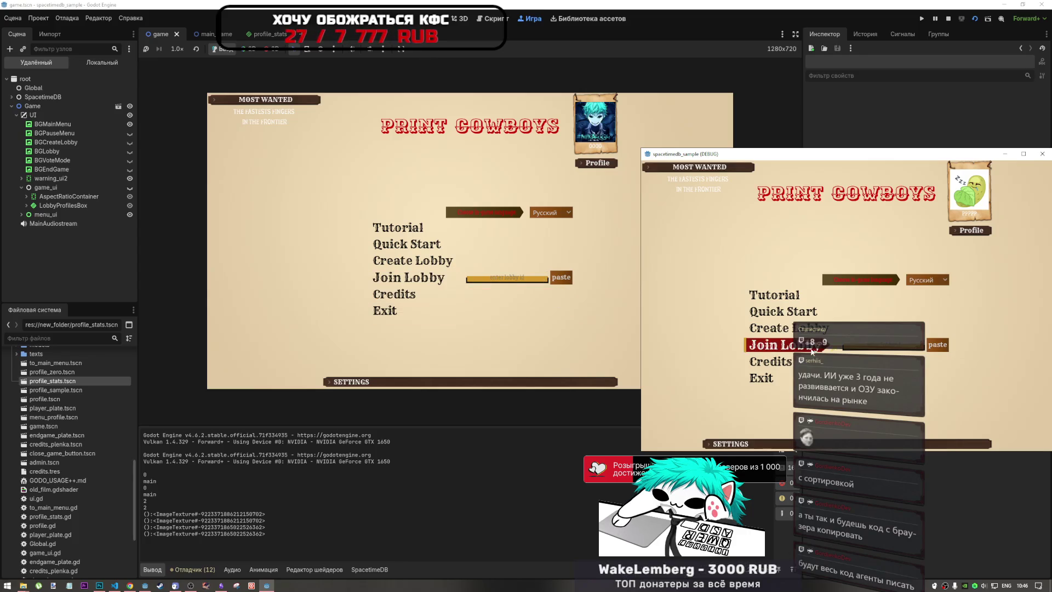
Step: Create a lobby in one instance and join it from the other with the pasted lobby ID
left_click(801, 331)
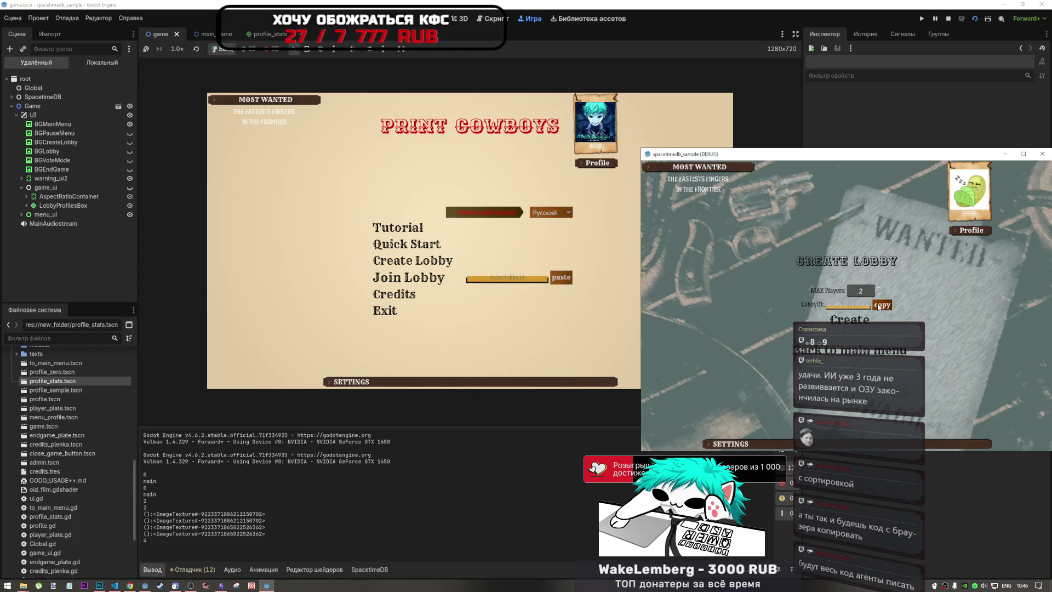
left_click(858, 322)
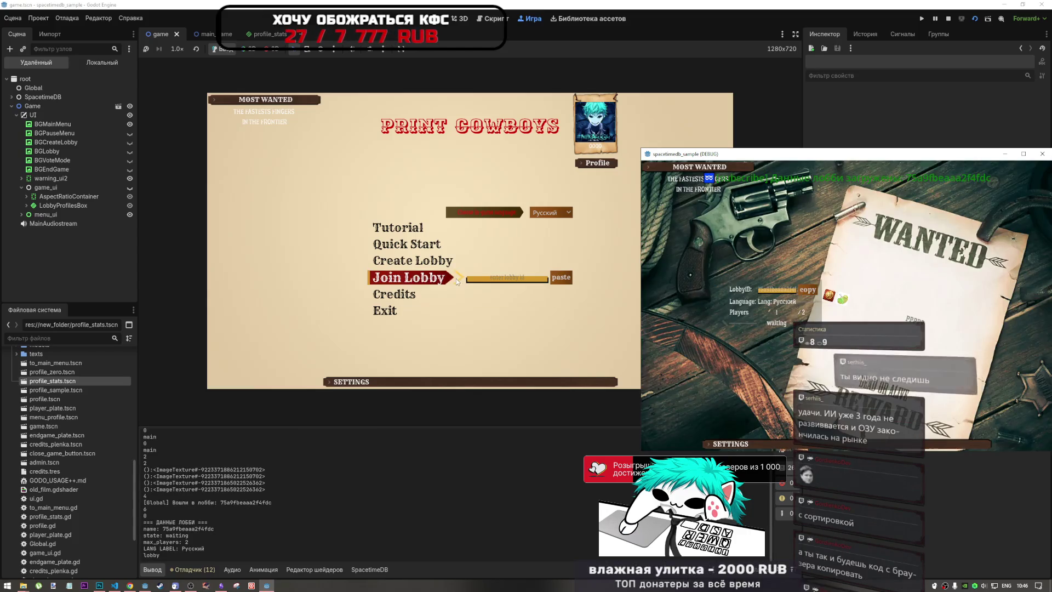
key("ctrl+v")
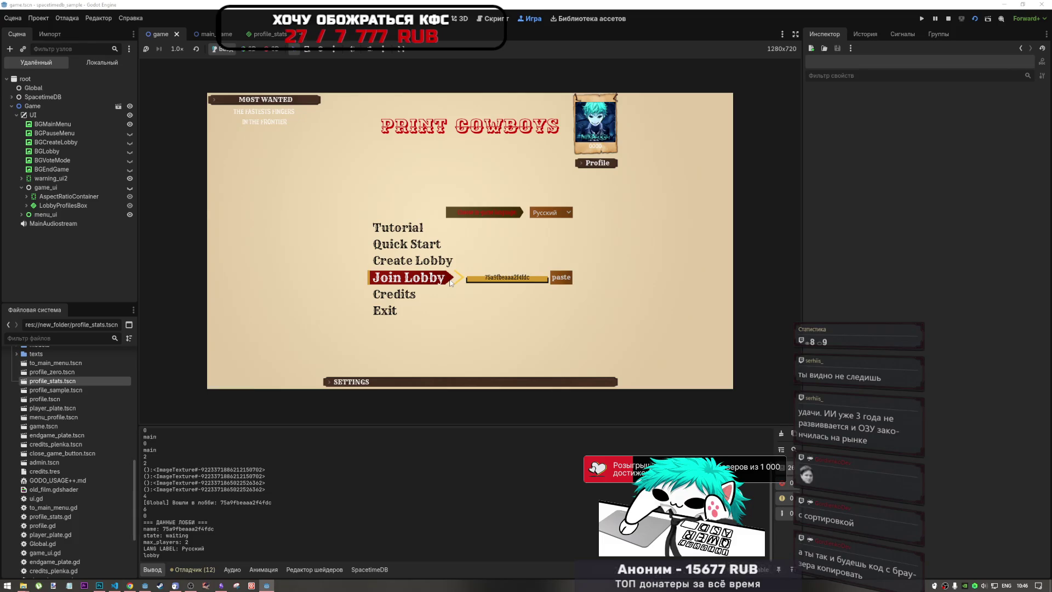
left_click(446, 282)
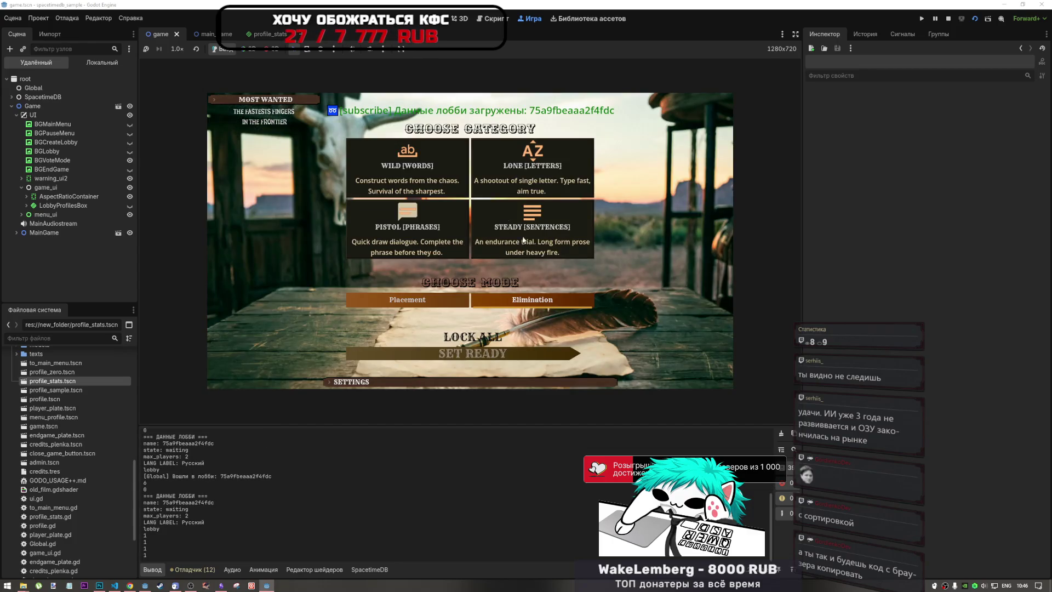
Step: Lock in settings in both game windows and type the first duel line in Russian
left_click(268, 585)
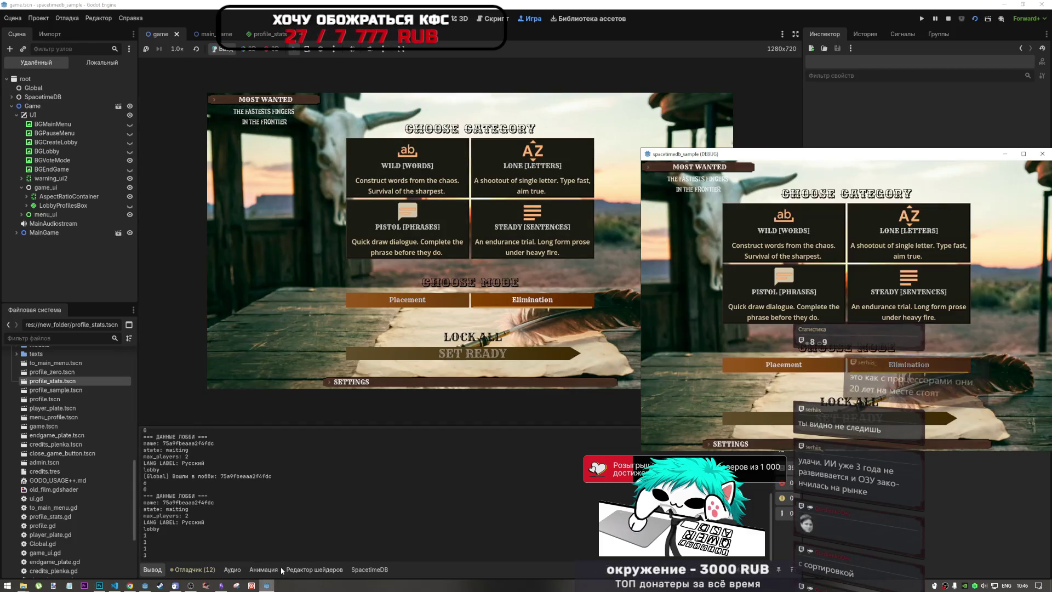
left_click(866, 403)
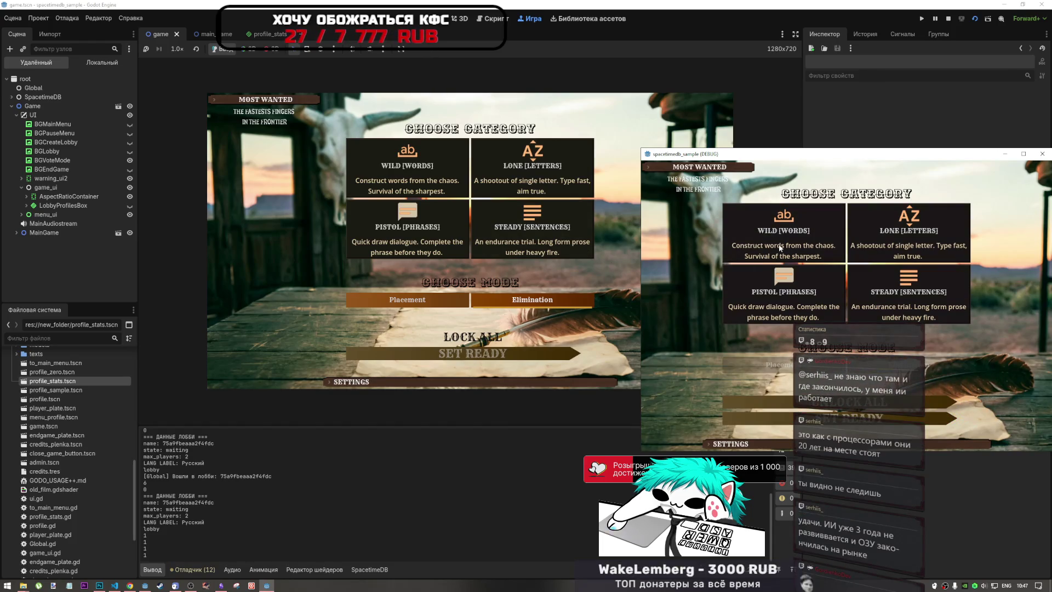
left_click(426, 296)
left_click(471, 342)
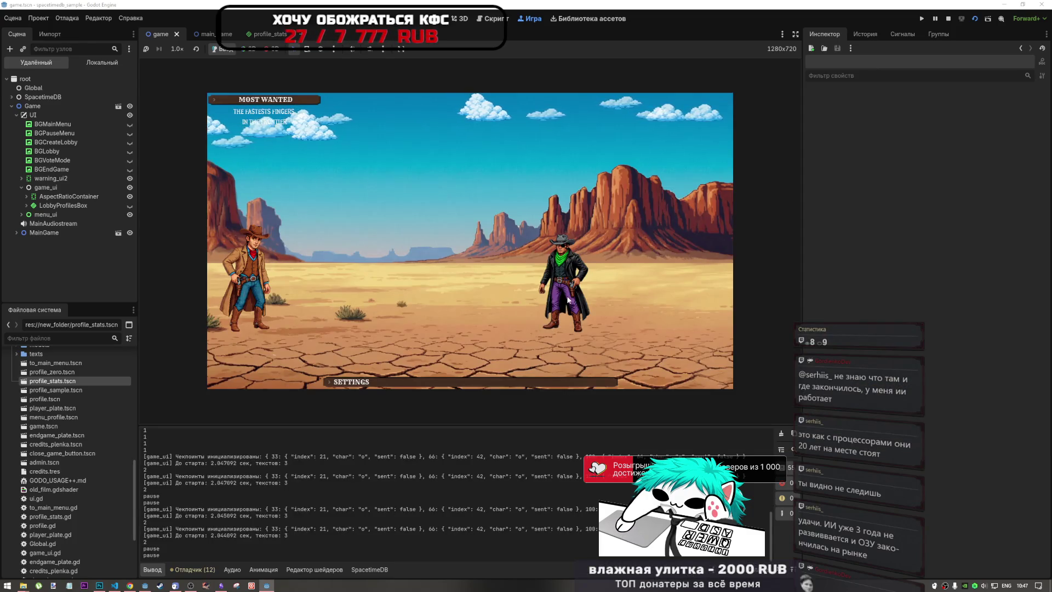
key("alt+shift")
type("этотпост ")
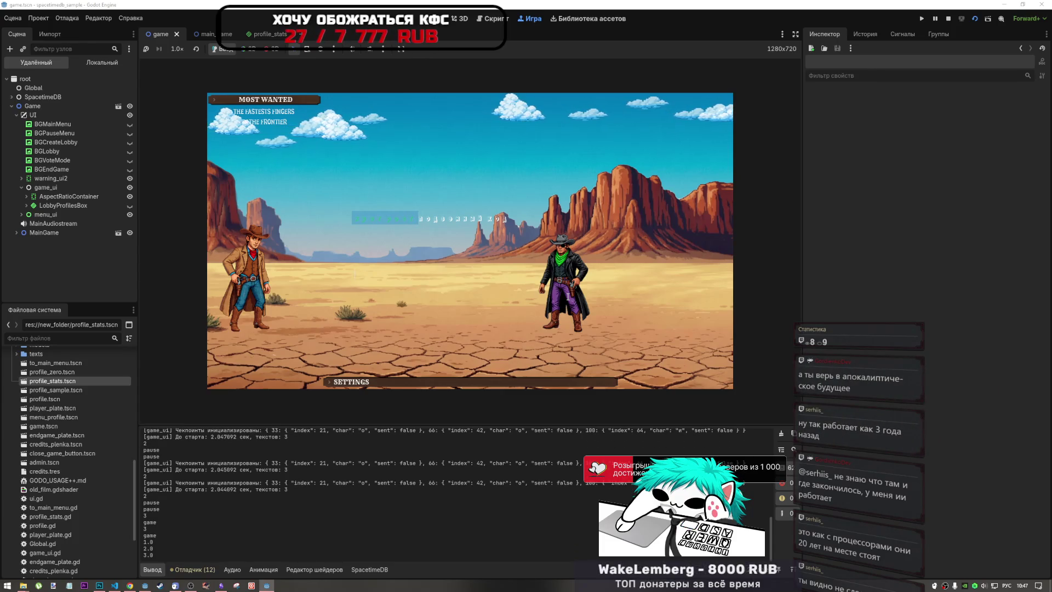
type("го")
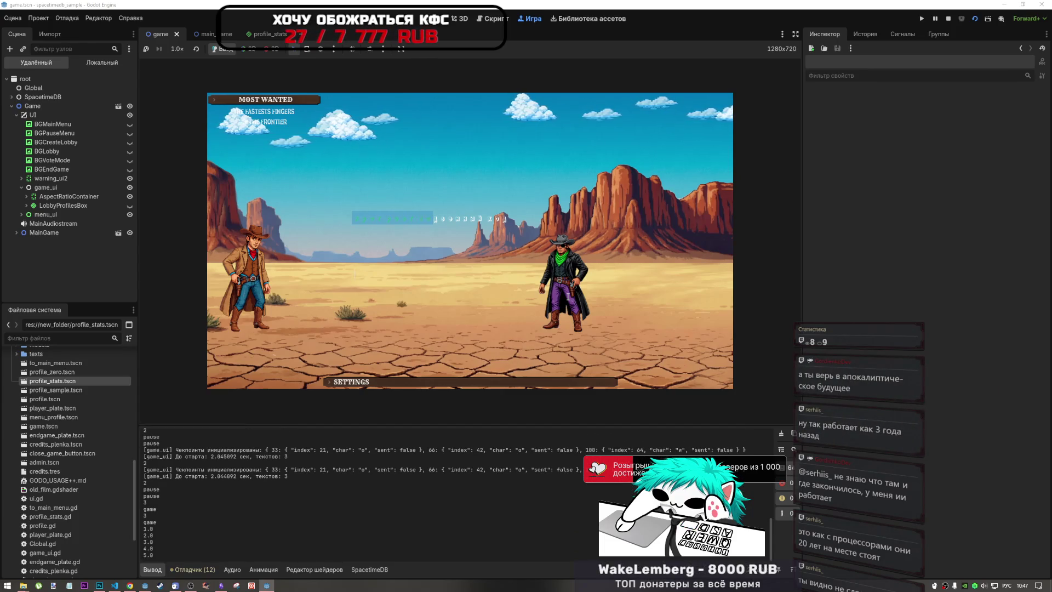
type("оворить")
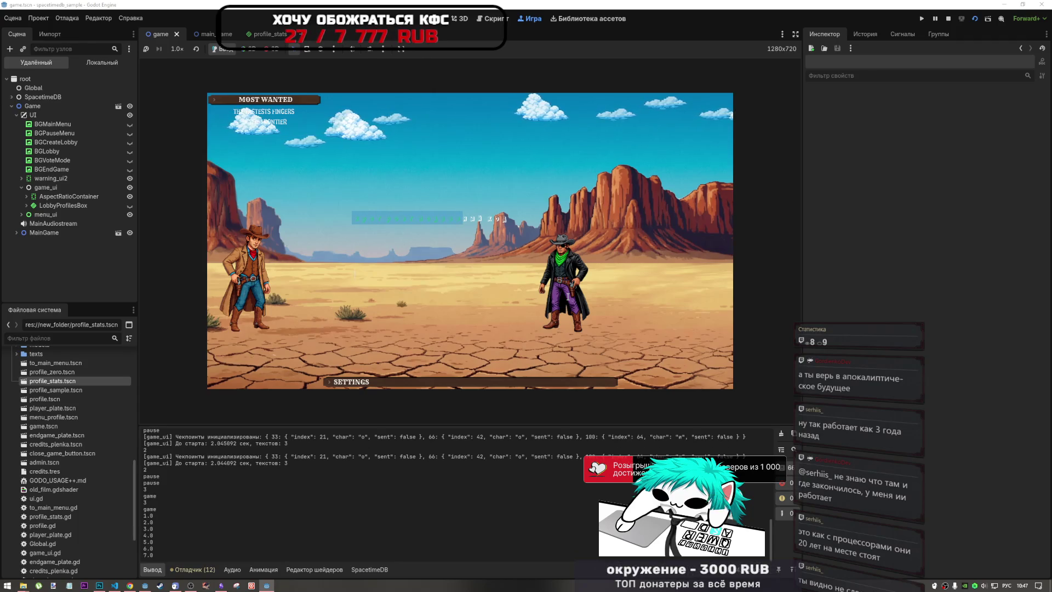
type("?")
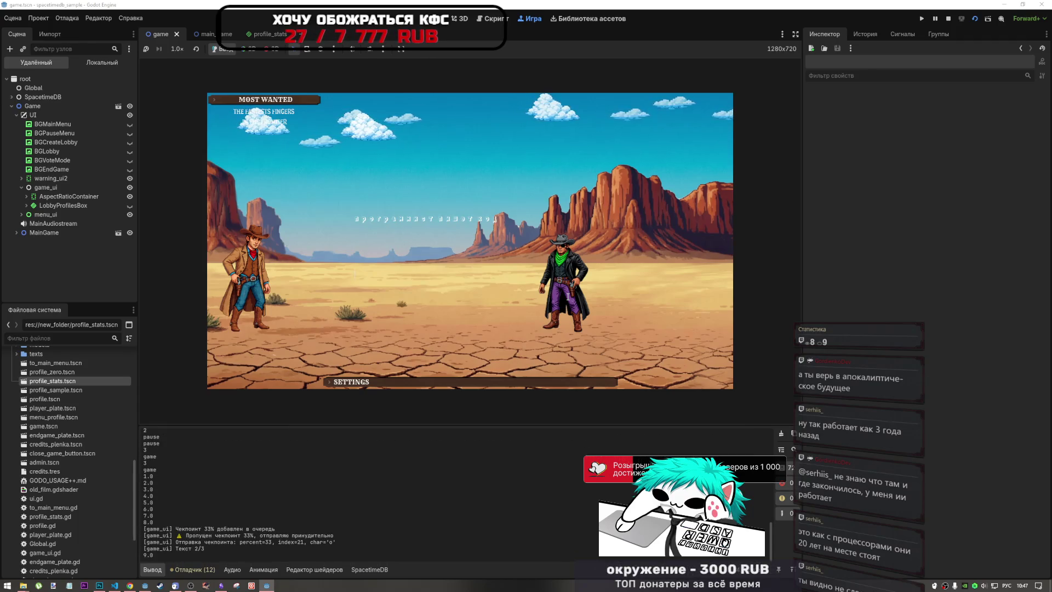
type("не")
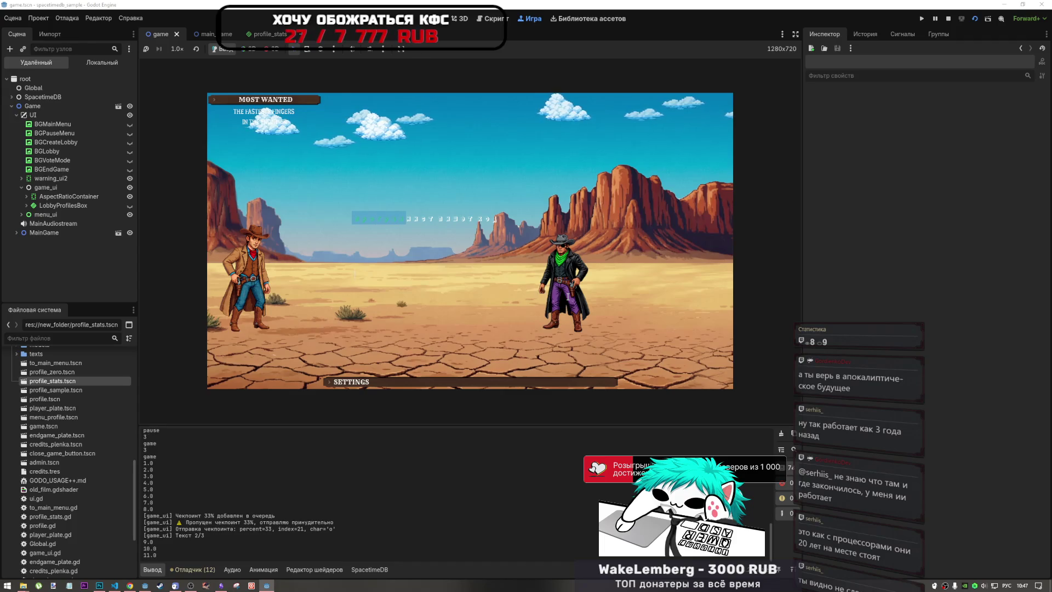
type("тшот хо")
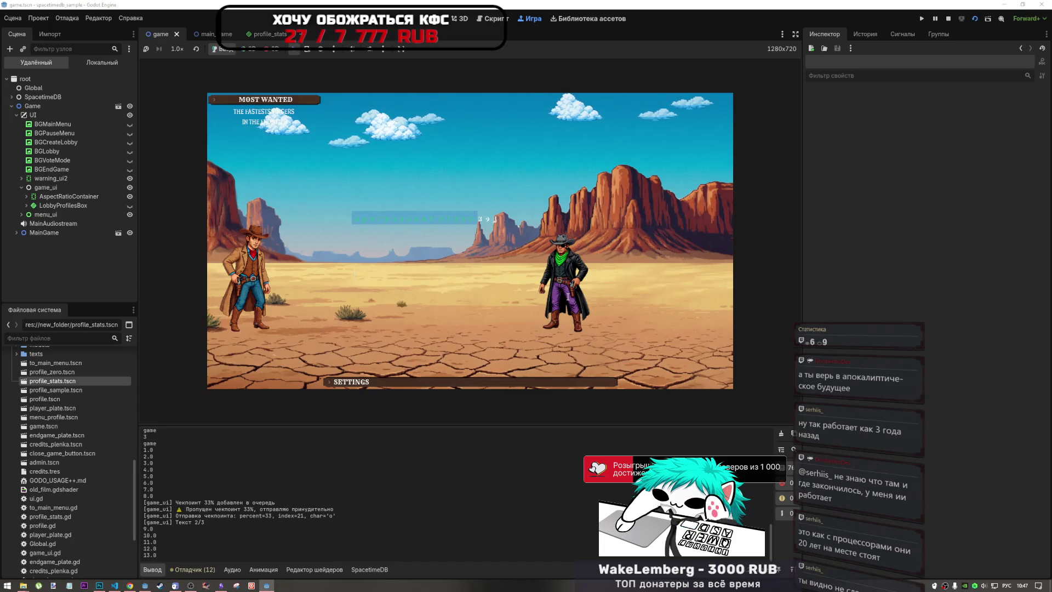
type("когда")
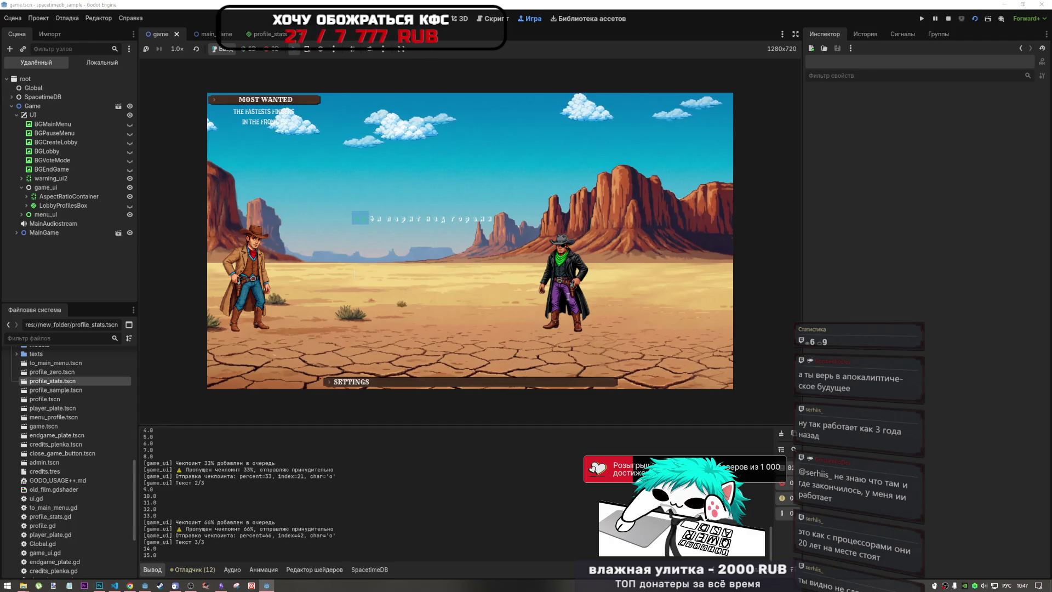
type(" пут")
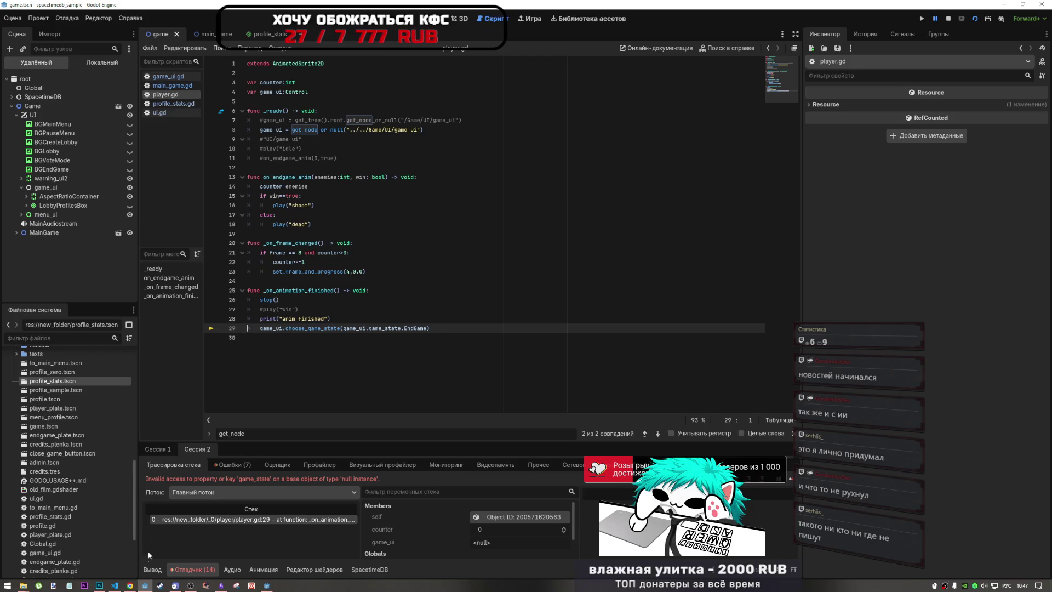
Step: Check the error, drag the live game_ui node into player.gd to see its path, then delete it
left_click(150, 568)
left_click(191, 569)
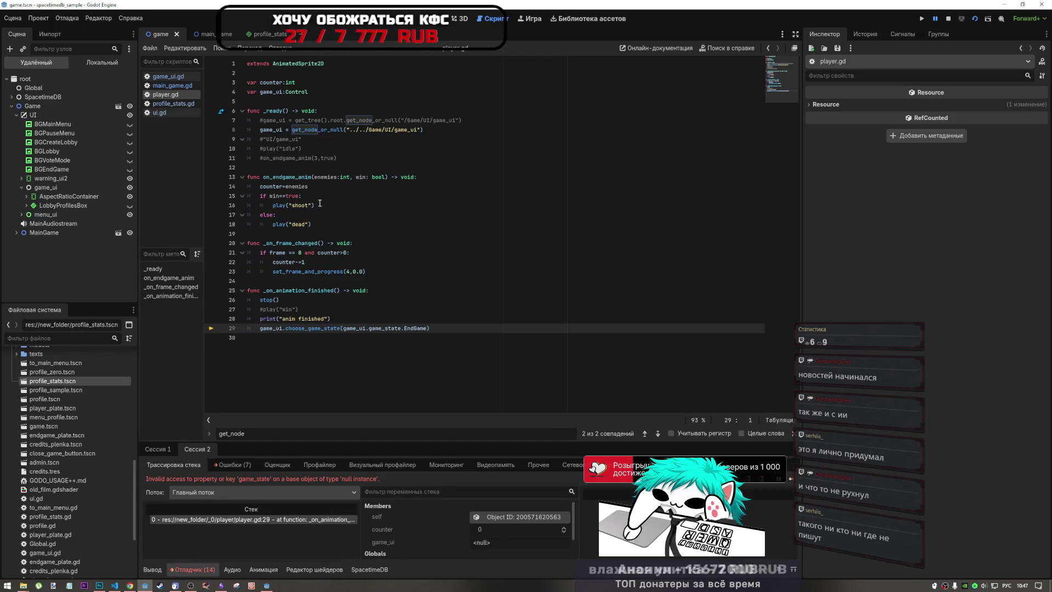
left_click(266, 130)
left_click_drag(266, 92, 287, 92)
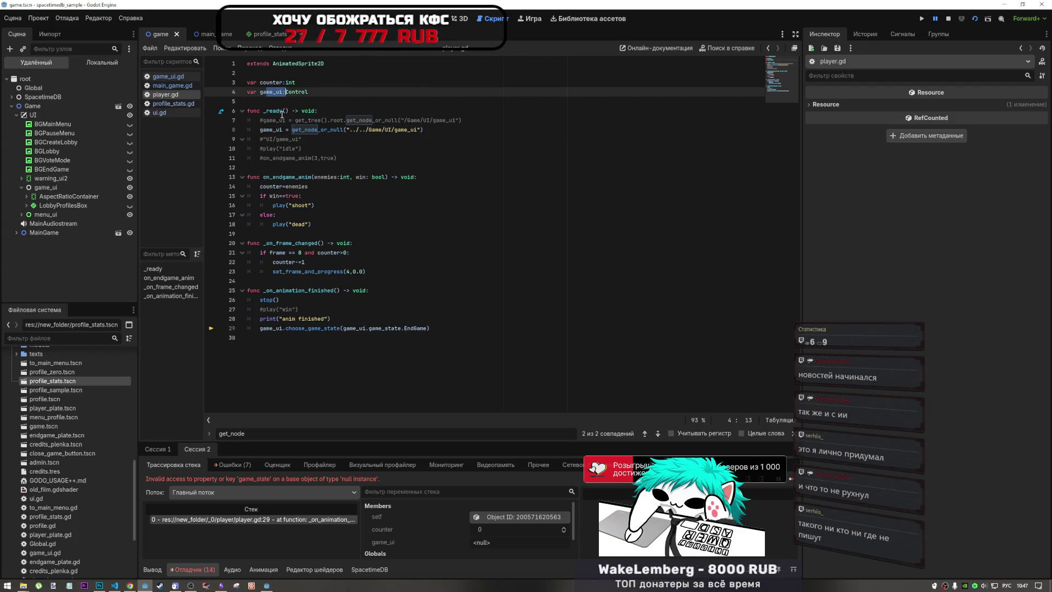
mouse_move(45, 186)
left_mouse_down()
mouse_move(284, 340)
mouse_move(294, 333)
left_mouse_up()
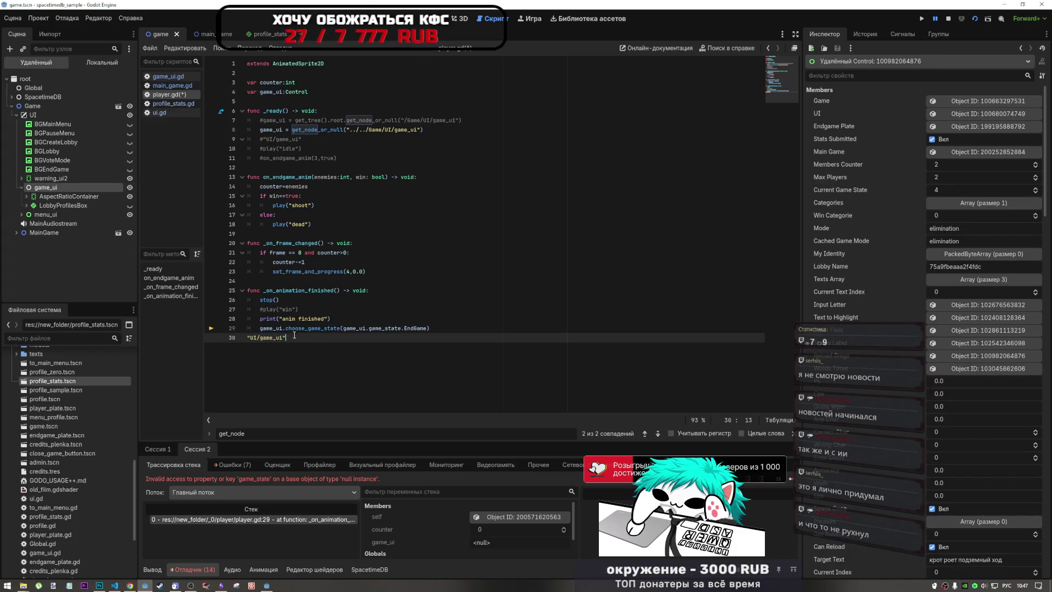
key("shift+Home")
key("BackSpace")
key("BackSpace")
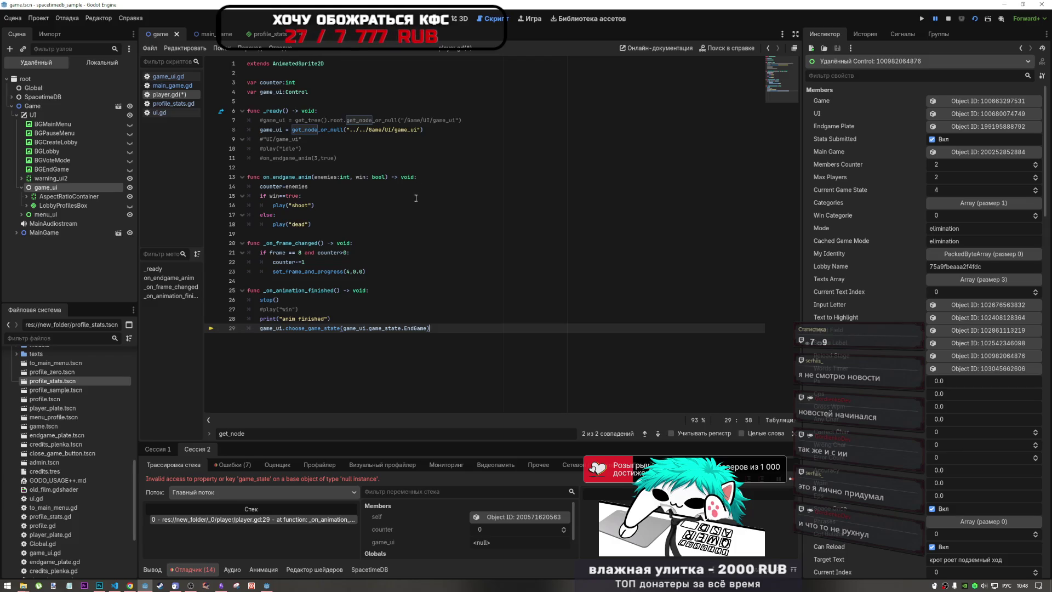
Step: Remove the Game folder from line 8's node path in player.gd and save
left_click(17, 116)
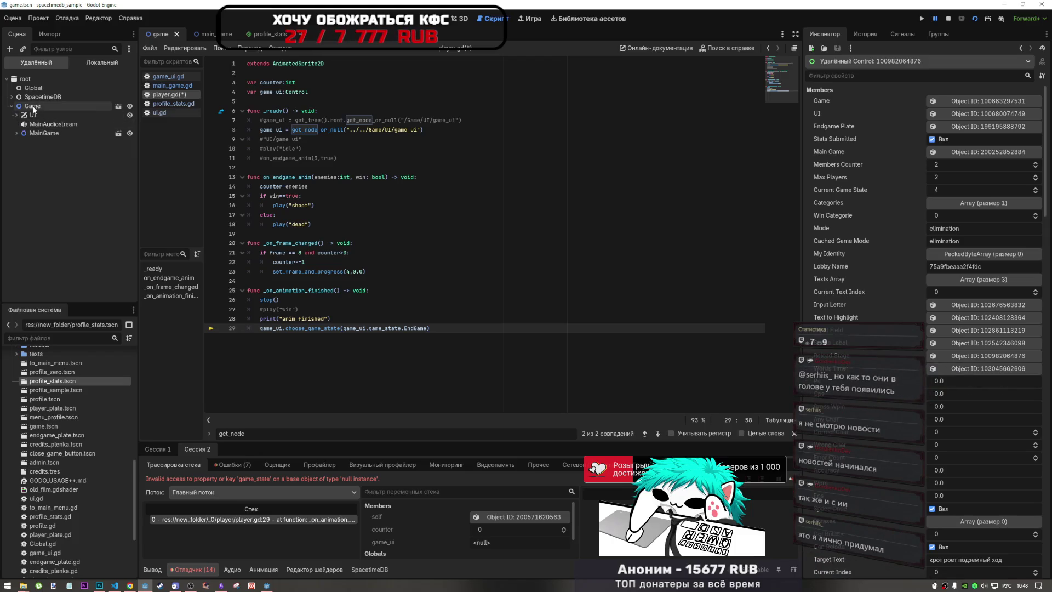
left_click(33, 107)
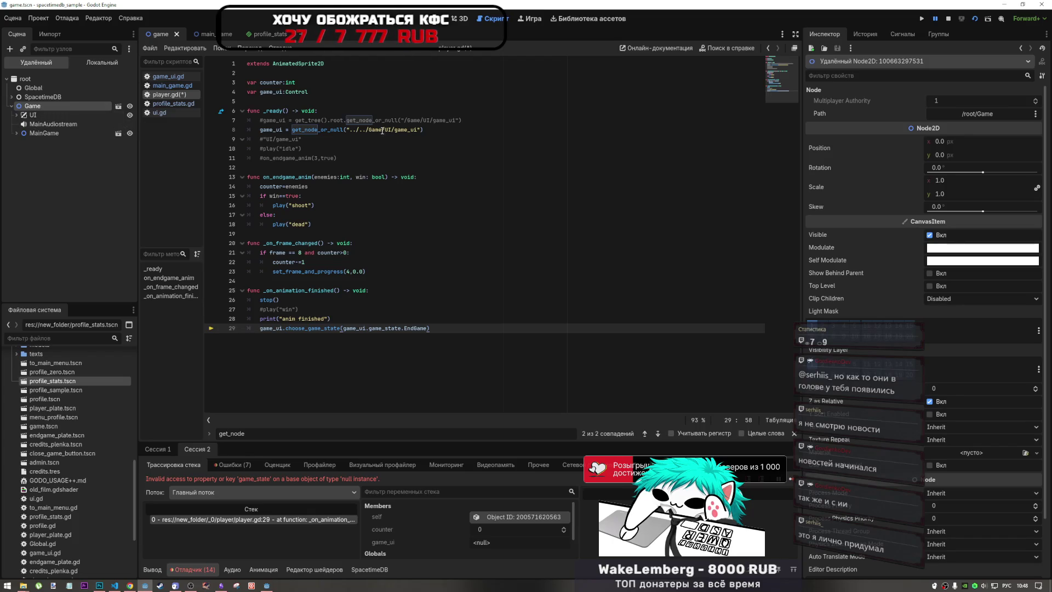
left_click_drag(383, 130, 355, 129)
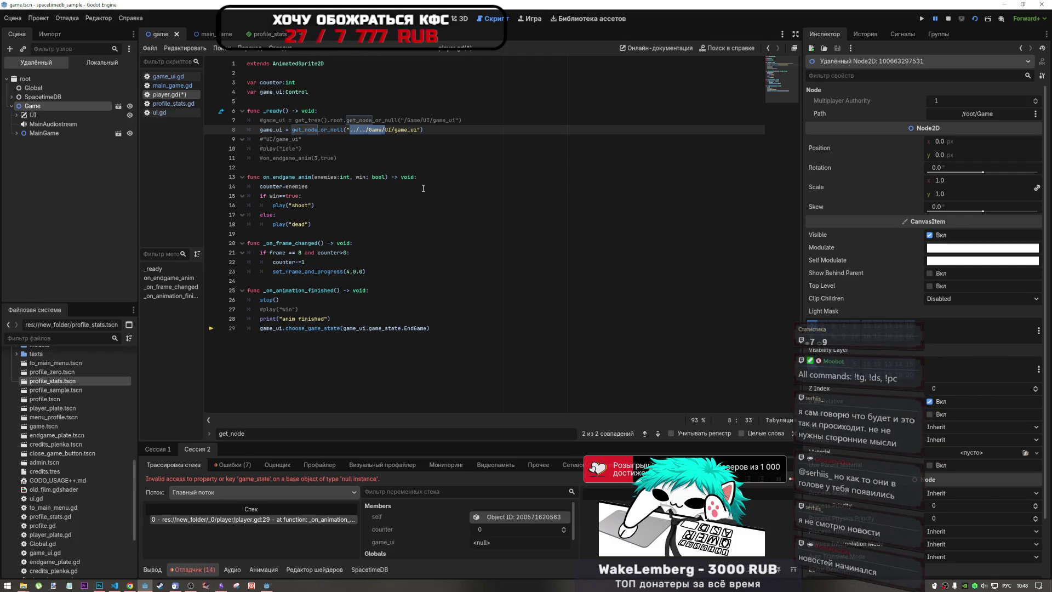
key("BackSpace")
left_click(368, 140)
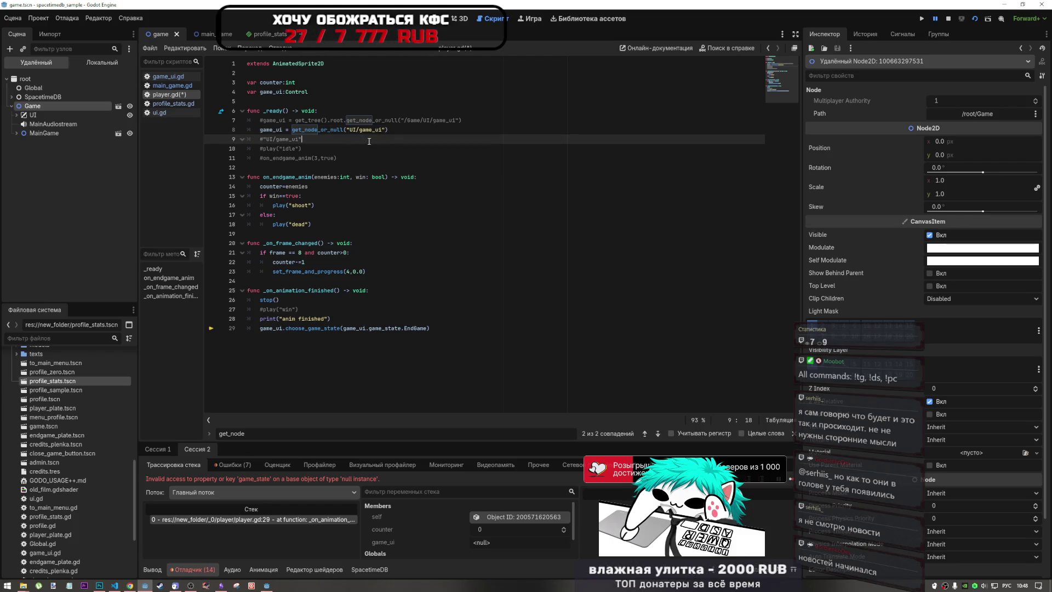
key("ctrl+s")
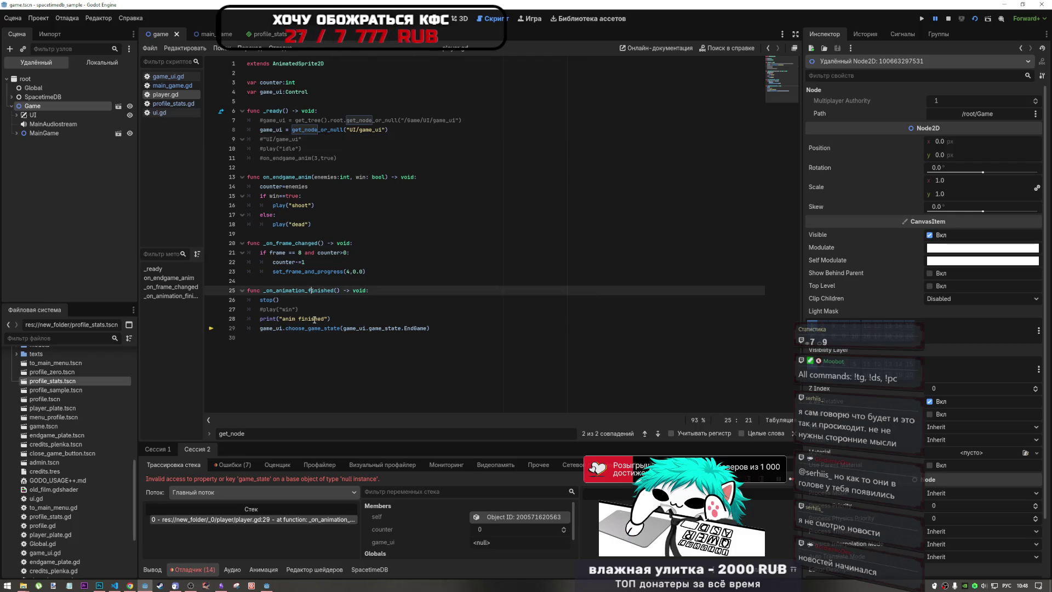
Step: Review line 29's game_state call and game_ui's Control type on line 4
left_click(322, 319)
left_click(320, 328)
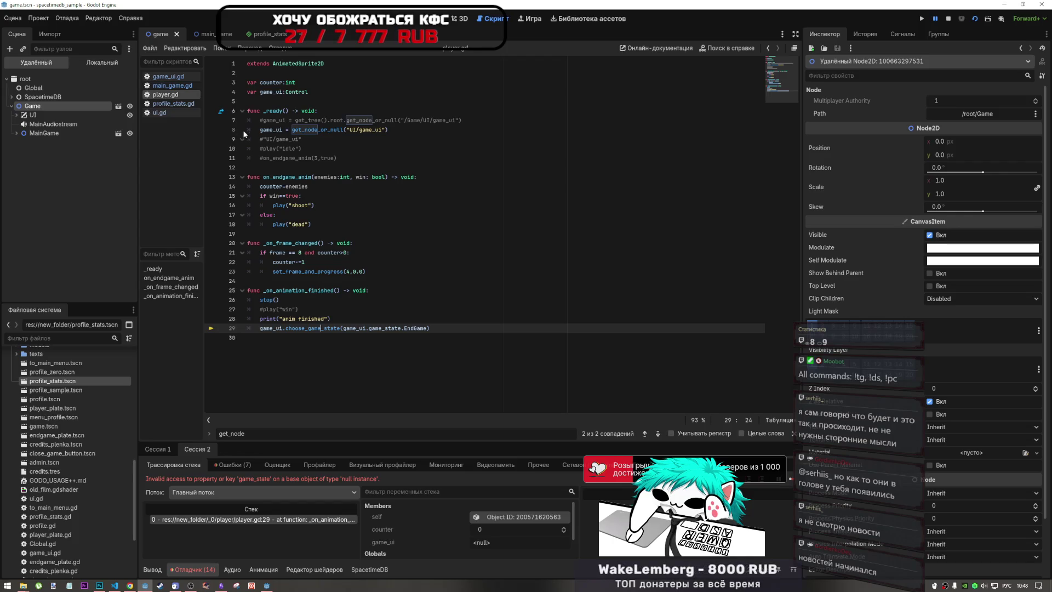
left_click_drag(308, 92, 286, 91)
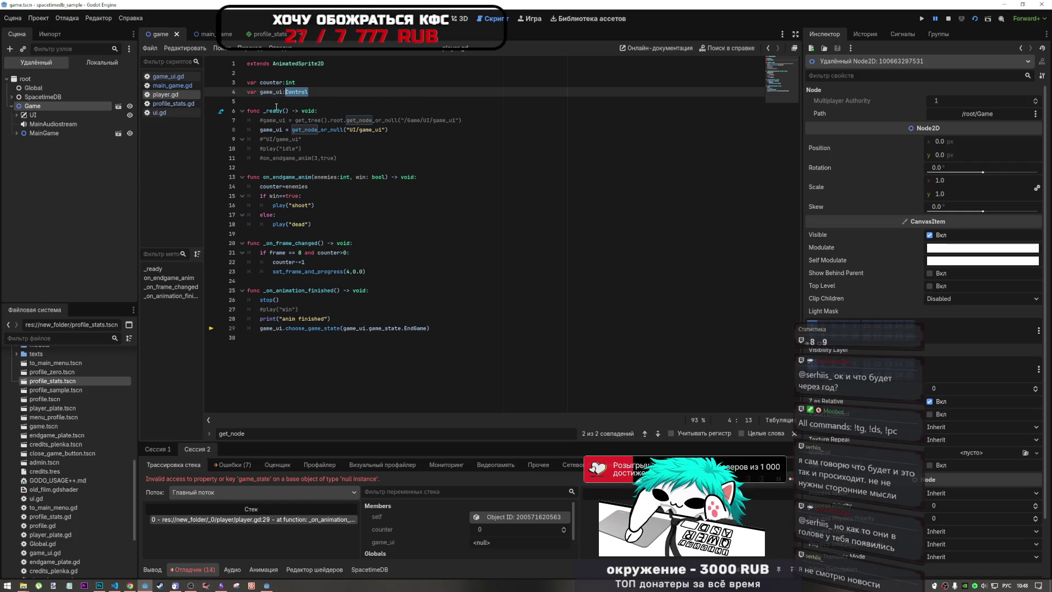
mouse_move(274, 108)
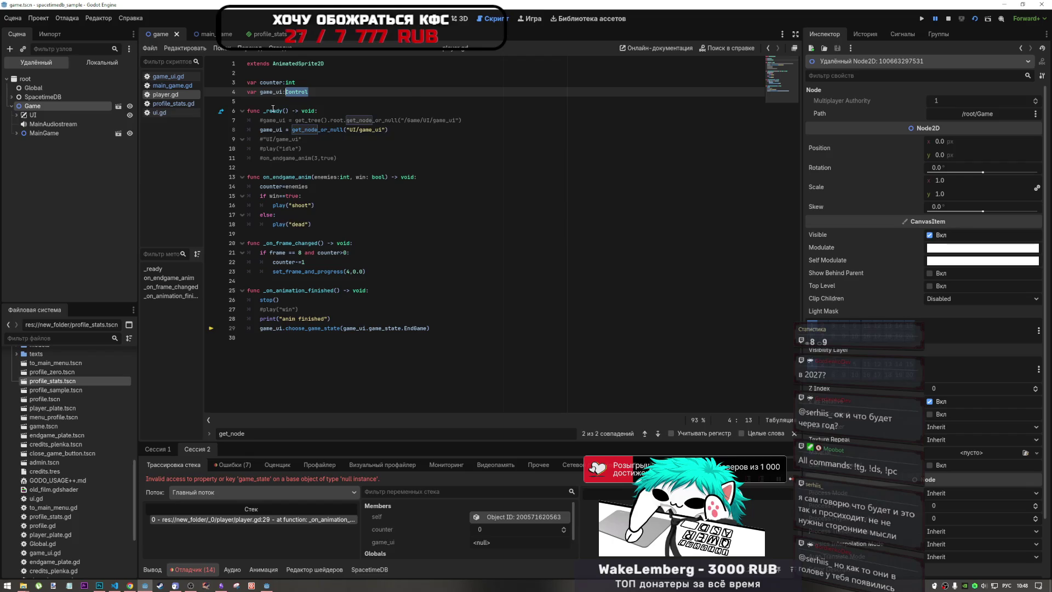
Step: Inspect the live game_ui, warning_ui2 and WarningLabel nodes, then rerun the game
left_click(18, 114)
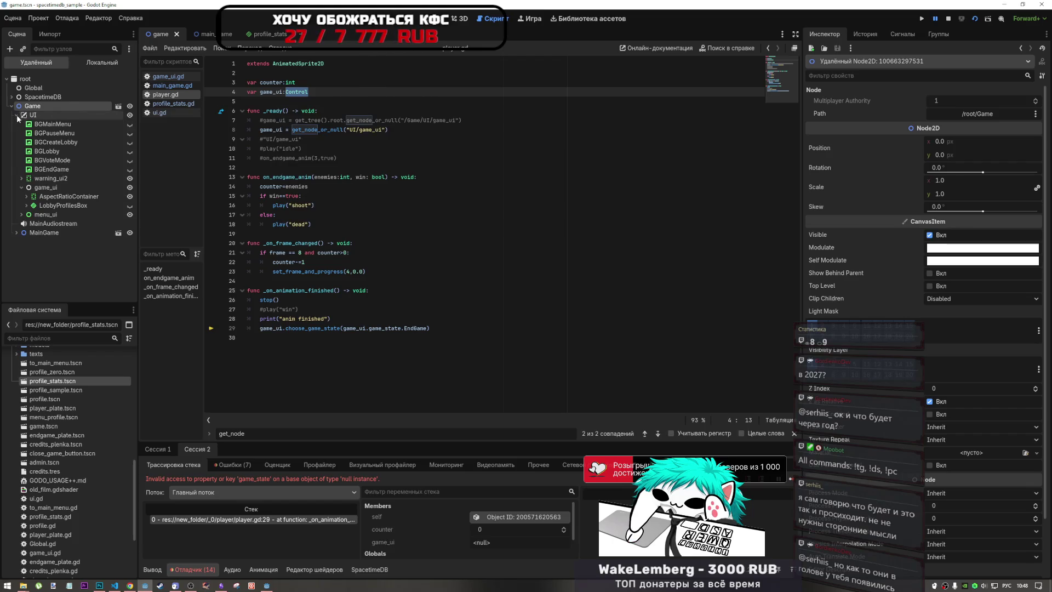
left_click(40, 187)
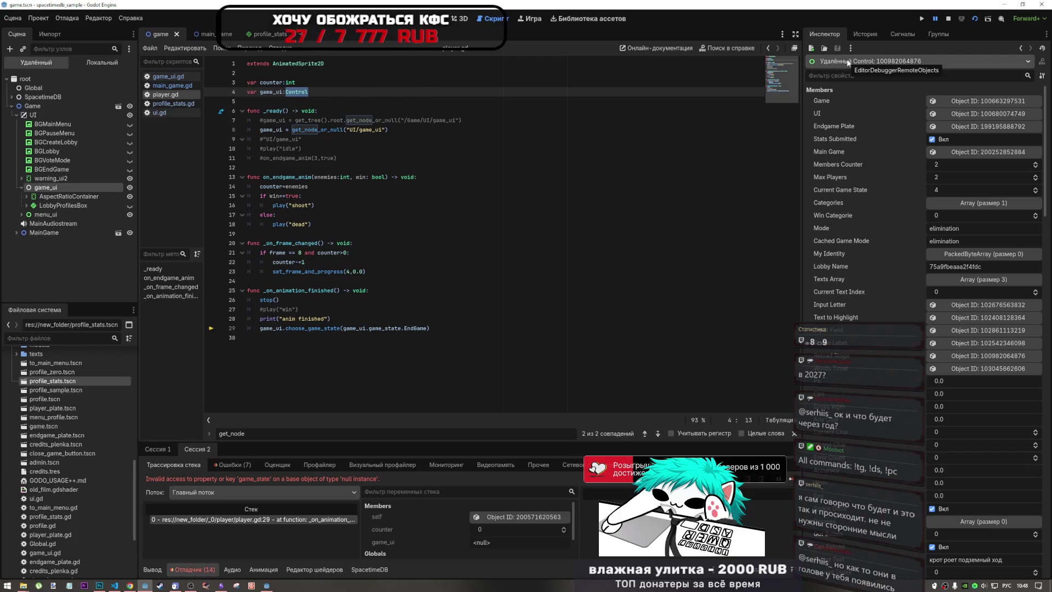
double_click(33, 178)
left_click(37, 188)
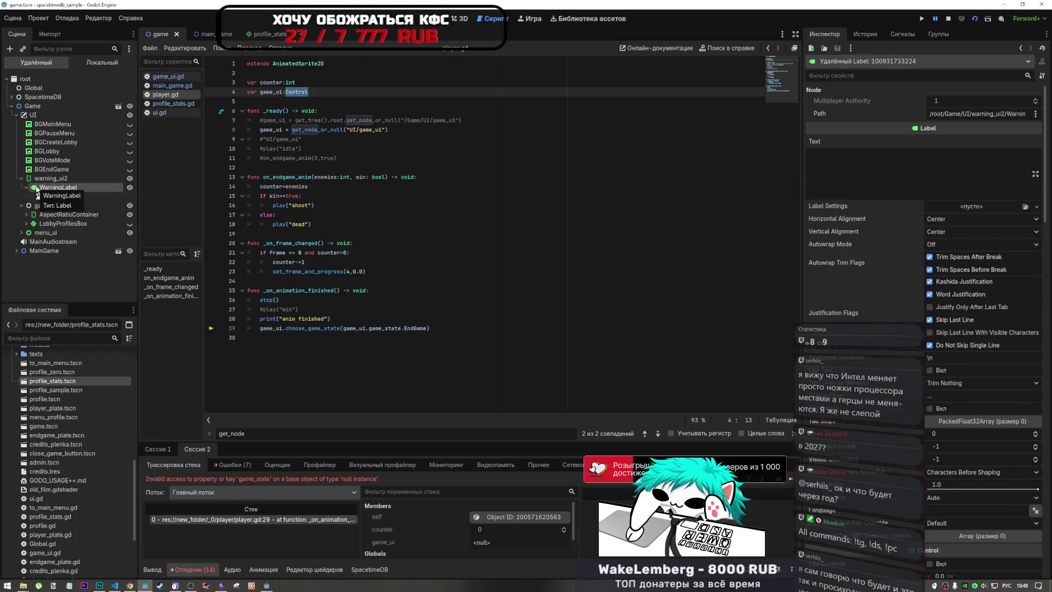
left_click(21, 178)
left_click(44, 189)
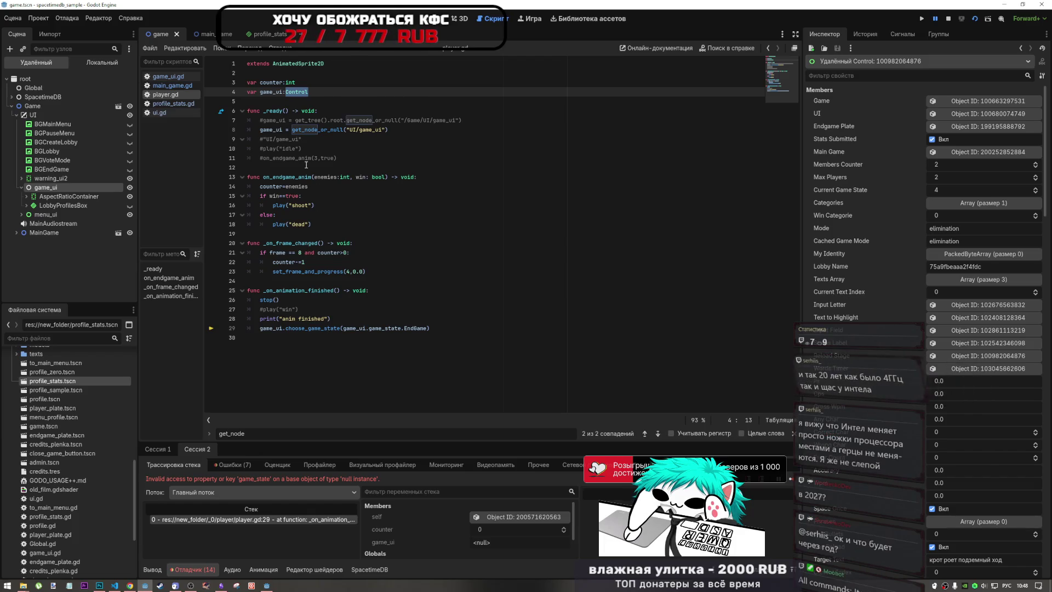
left_click(316, 328)
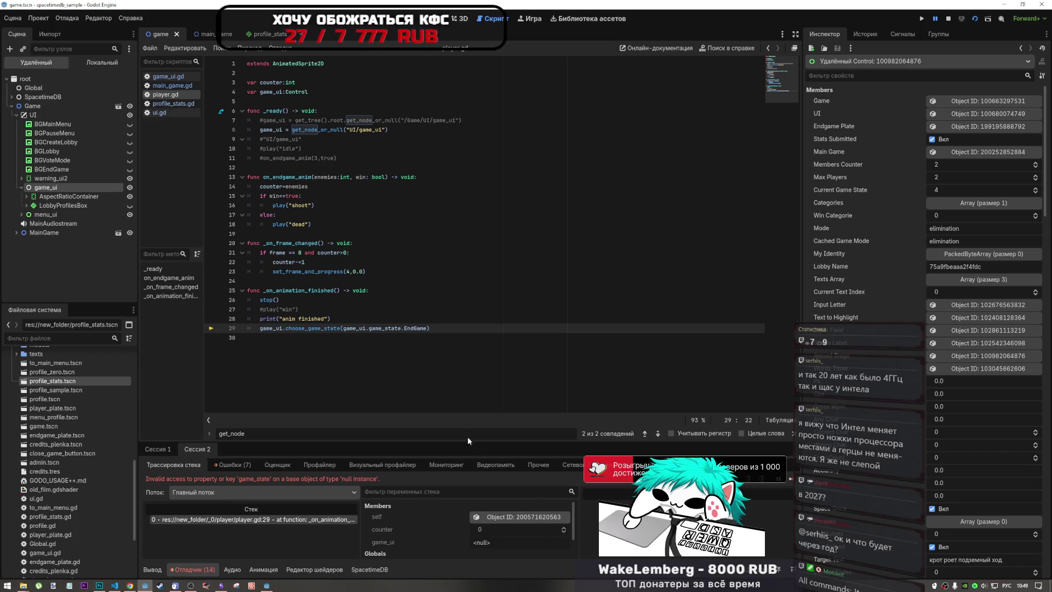
left_click(988, 17)
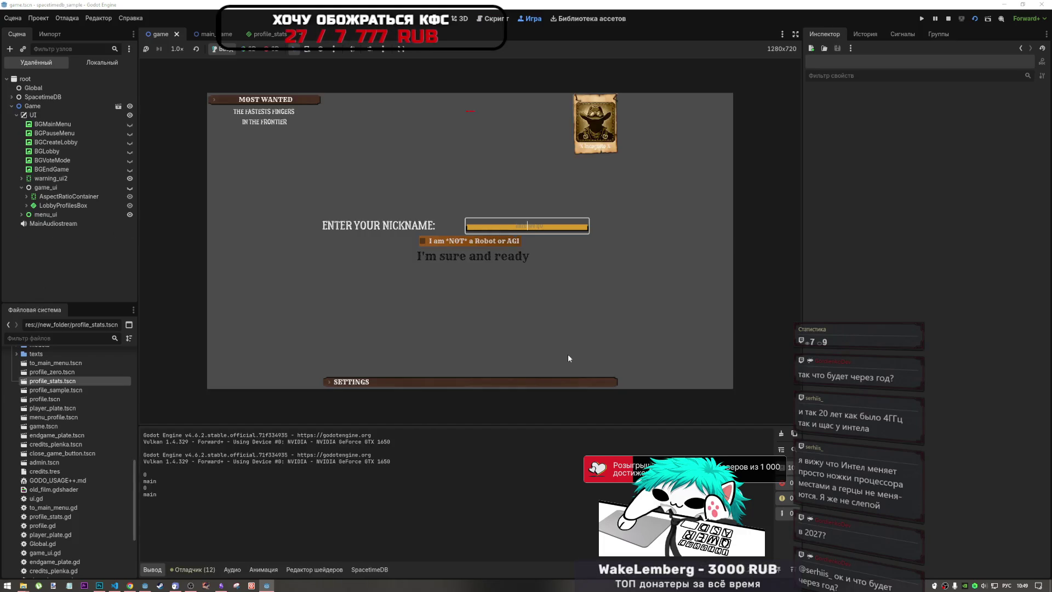
Step: In the enlarged second game window, pass the robot check and create a lobby
mouse_move(270, 588)
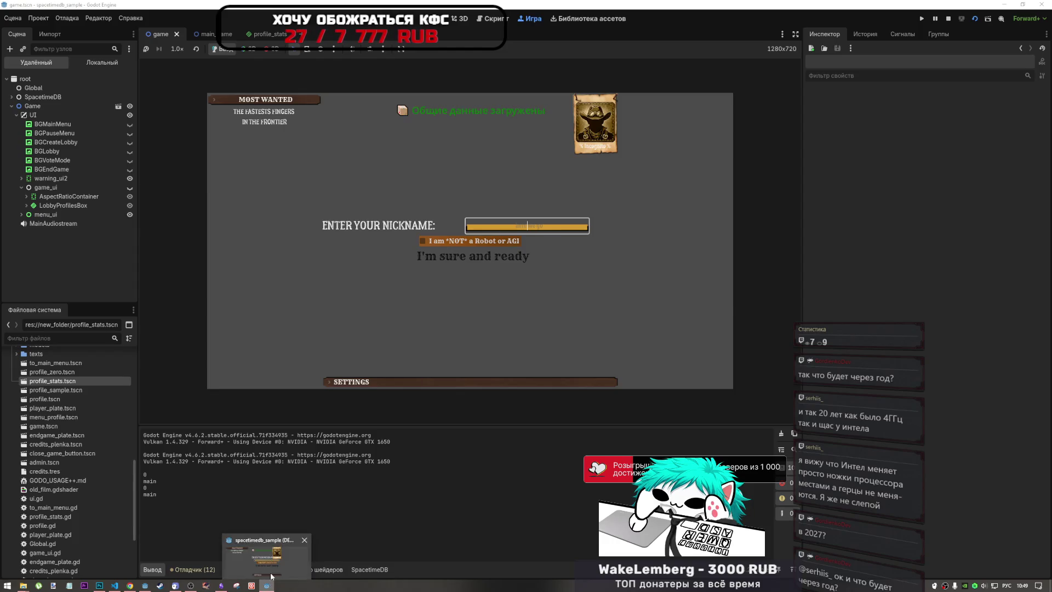
left_click(268, 556)
mouse_move(1016, 310)
left_mouse_down()
mouse_move(1013, 464)
mouse_move(1007, 433)
left_mouse_up()
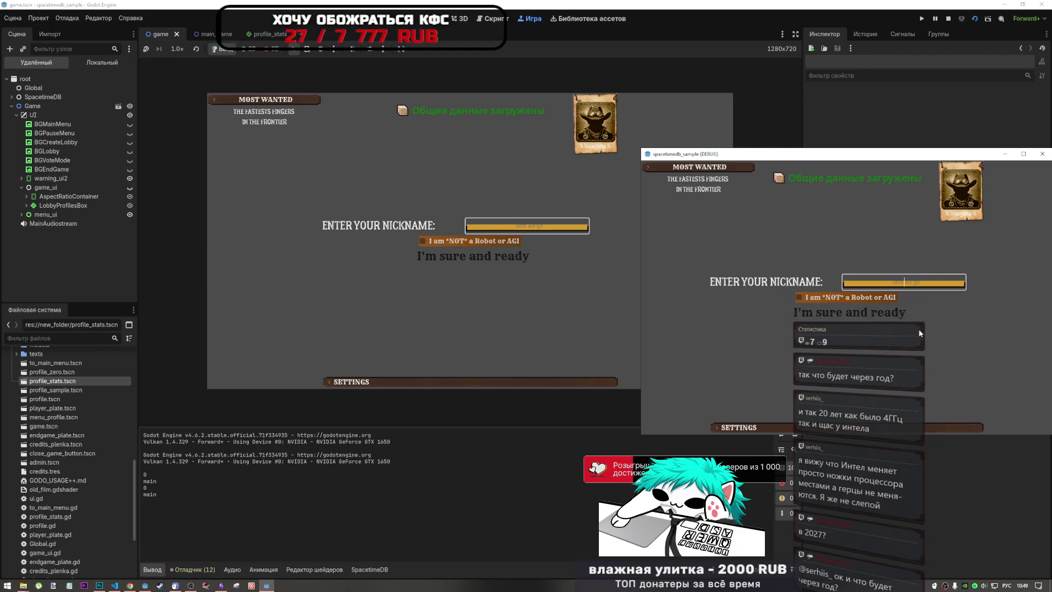
left_click(884, 303)
left_click(885, 310)
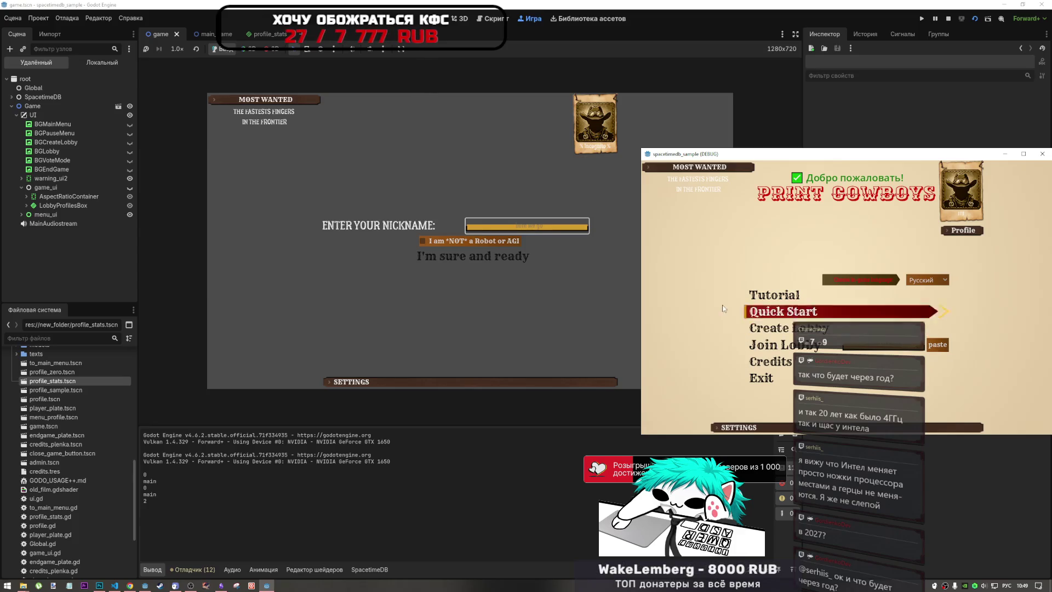
left_click(844, 329)
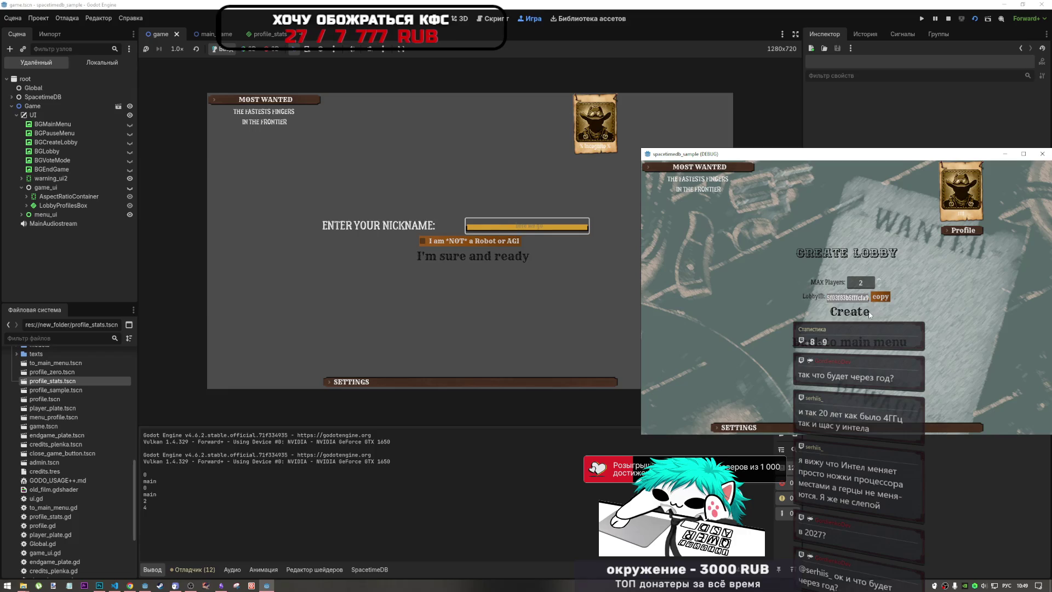
left_click(853, 312)
Step: Enter nickname 222222 in the embedded game and reach the main menu
left_click(507, 245)
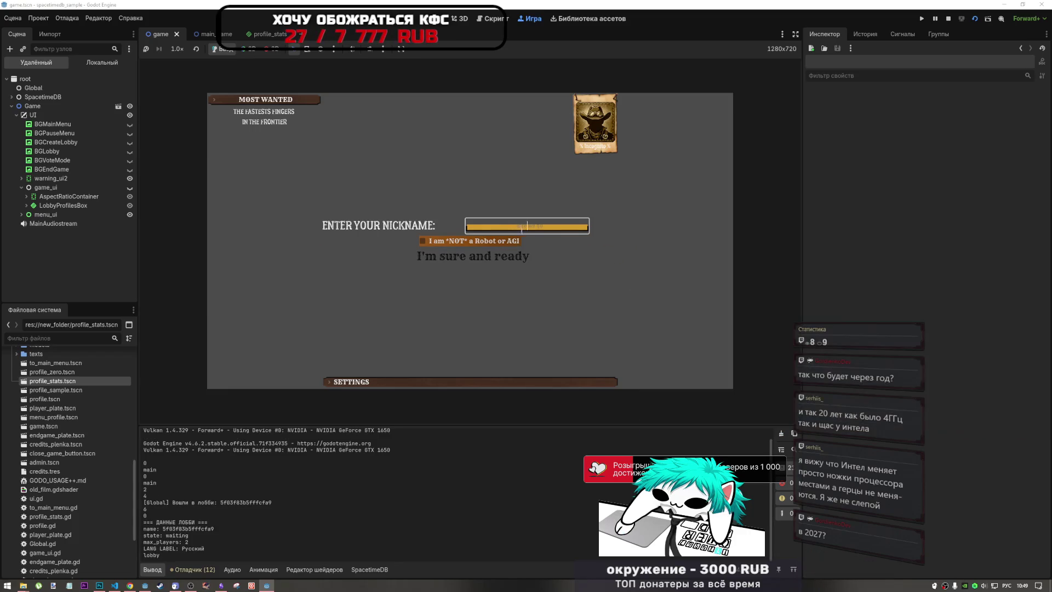
type("22222222")
key("BackSpace")
key("BackSpace")
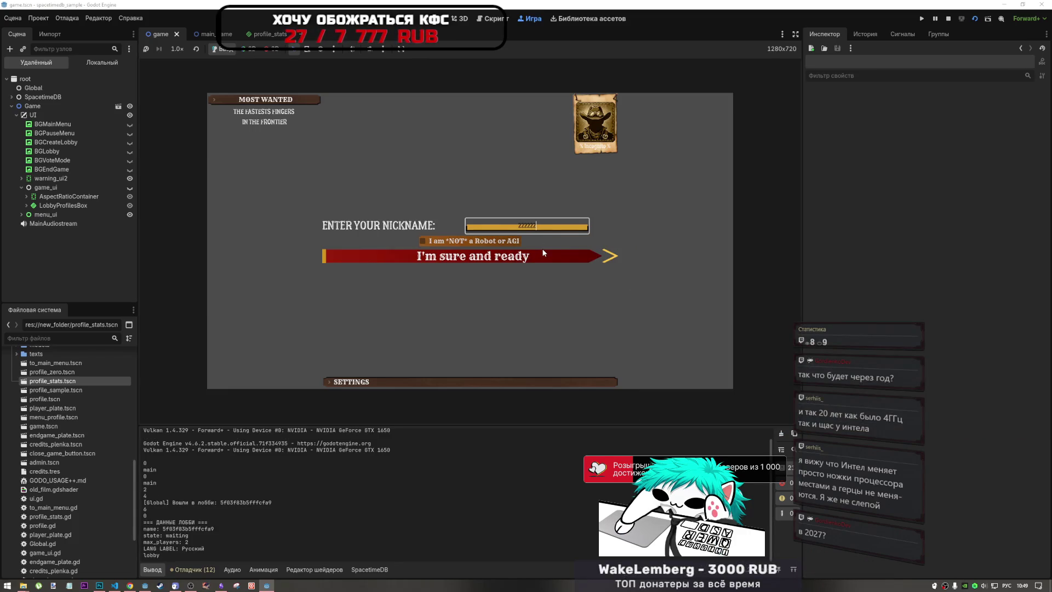
left_click(540, 252)
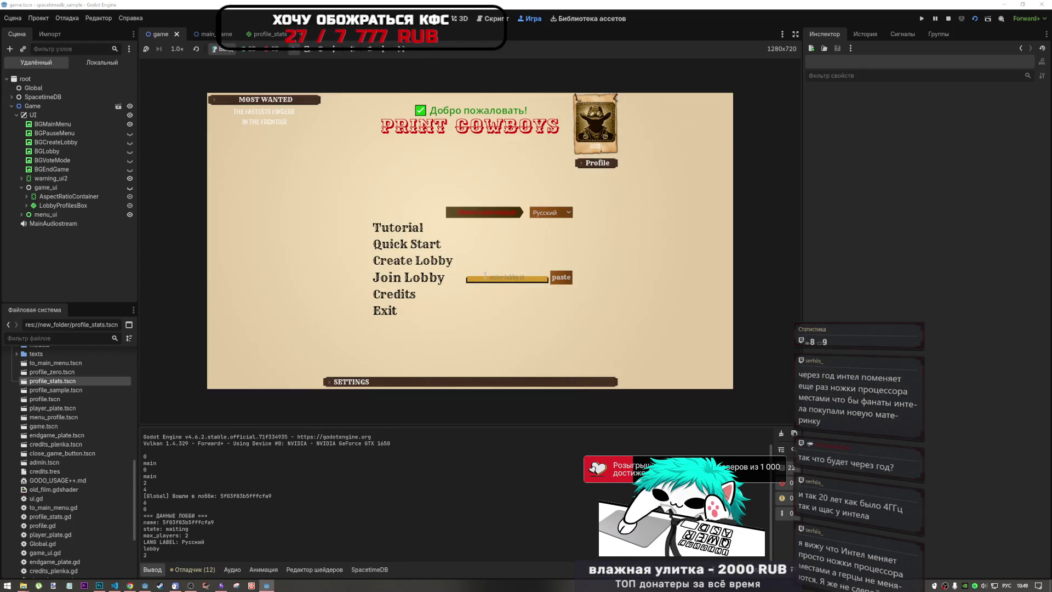
Step: Join the lobby from the embedded game, lock all choices for both players, and set ready
left_click(272, 586)
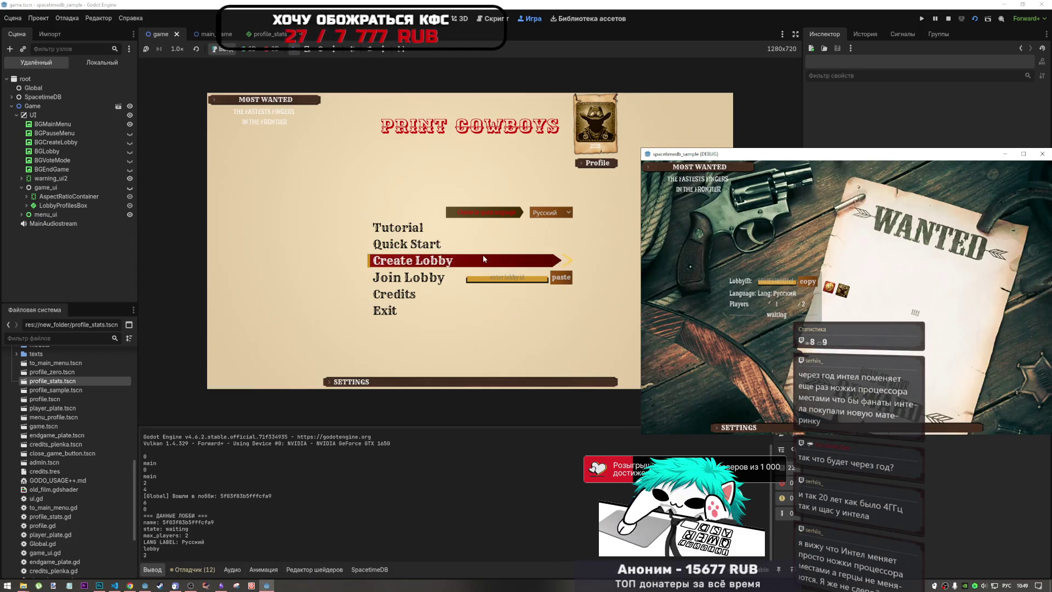
left_click(427, 245)
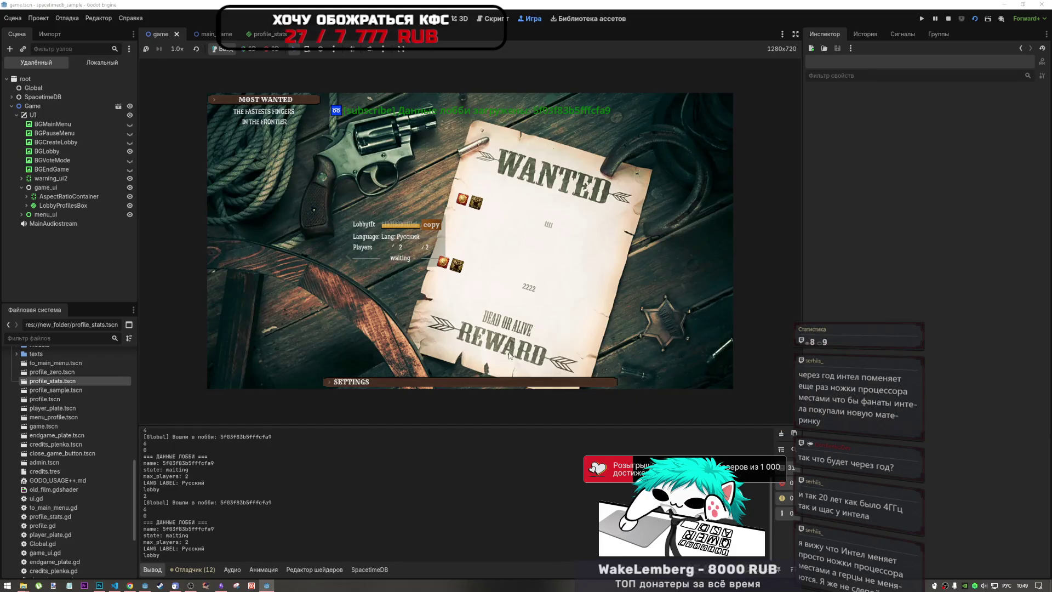
mouse_move(267, 586)
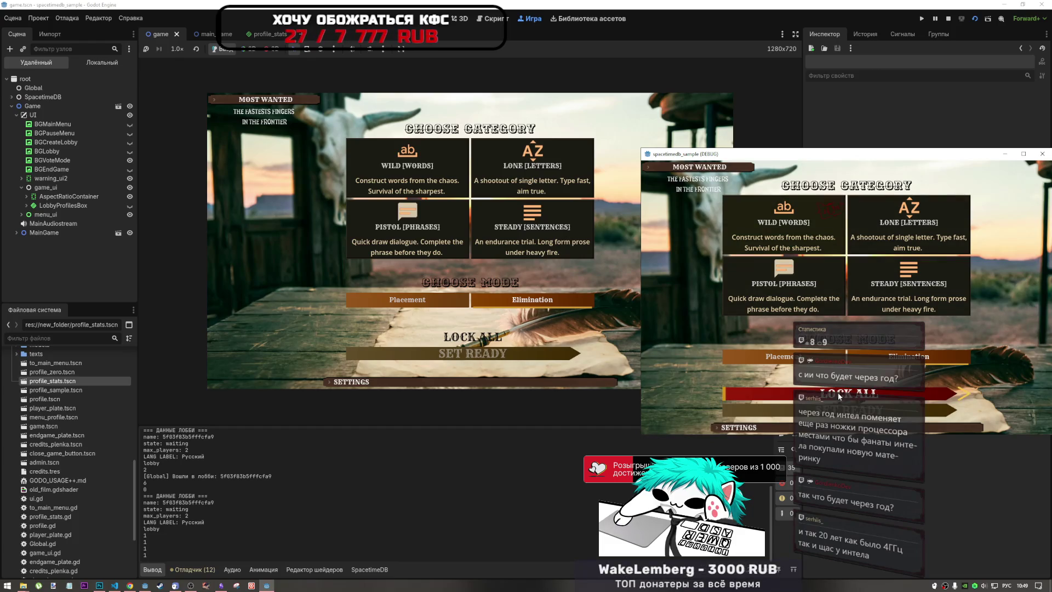
left_click(838, 393)
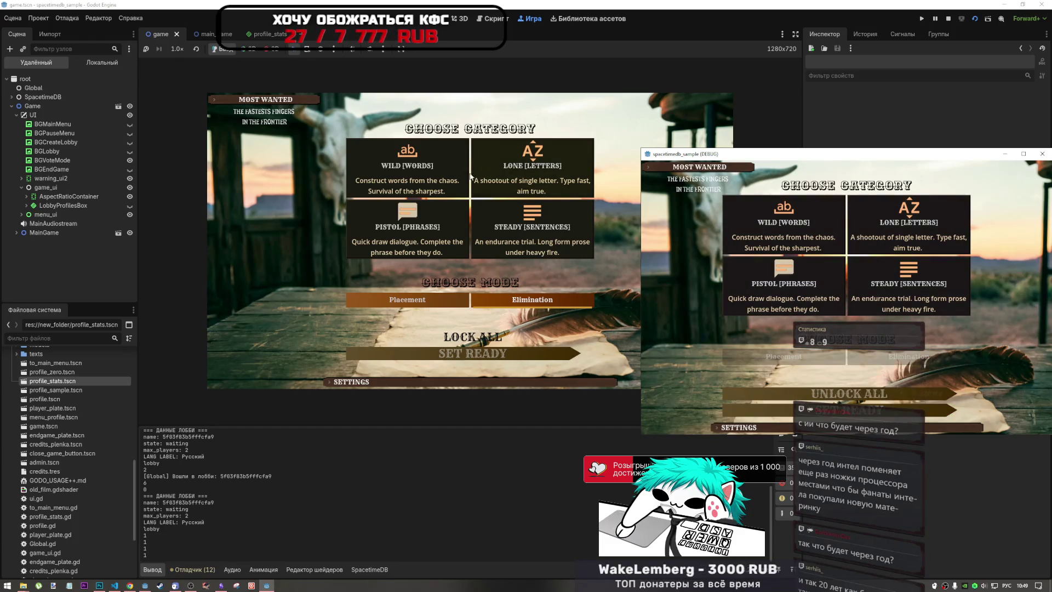
left_click(411, 181)
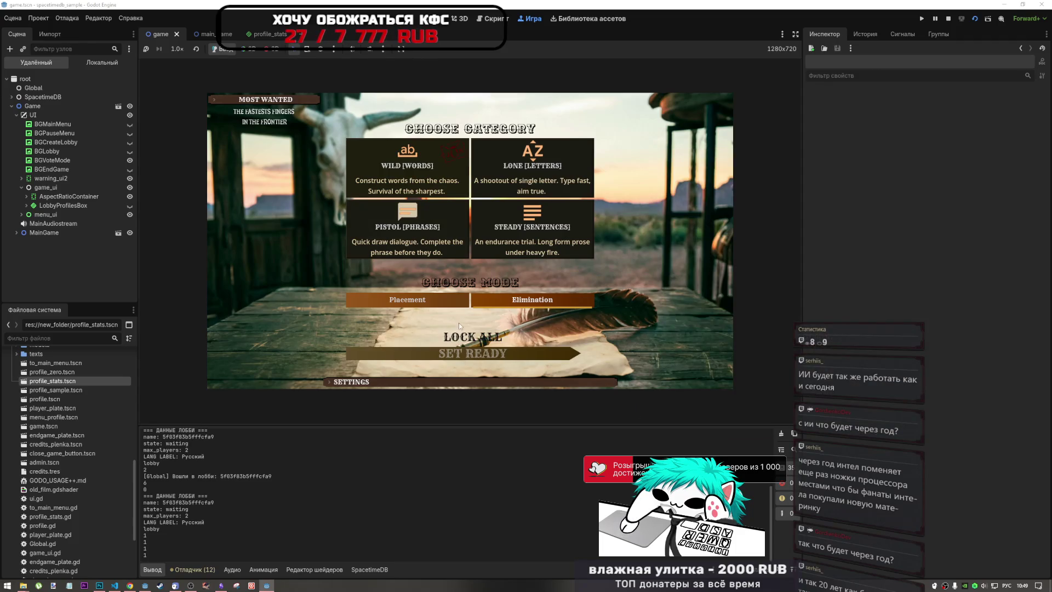
left_click(472, 337)
left_click(484, 356)
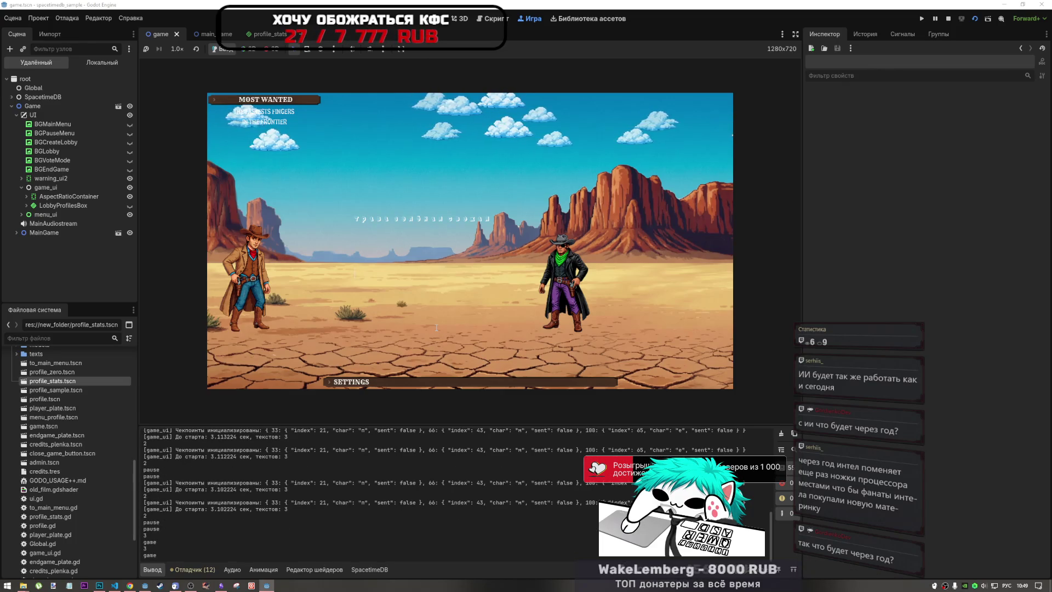
Step: Switch to the Russian layout and type the duel phrases until the game halts
key("alt+shift")
type("трудолюби")
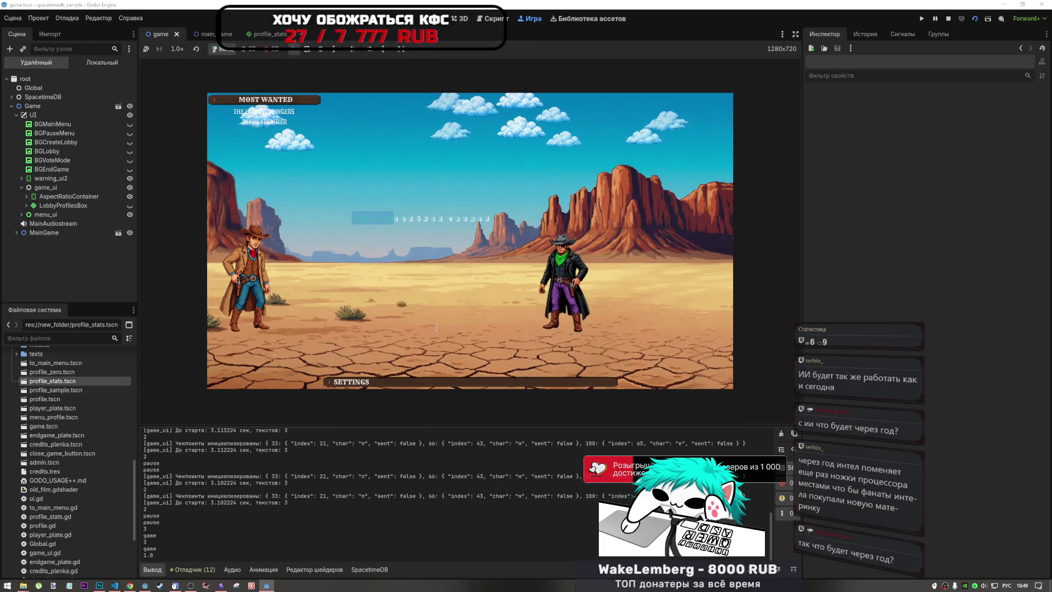
type("м")
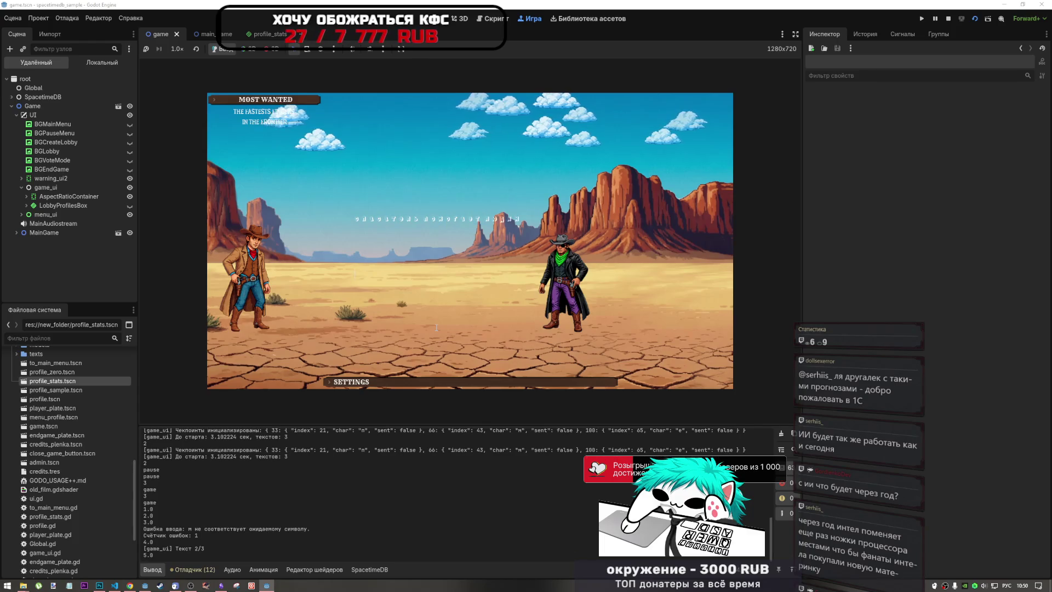
type("тех")
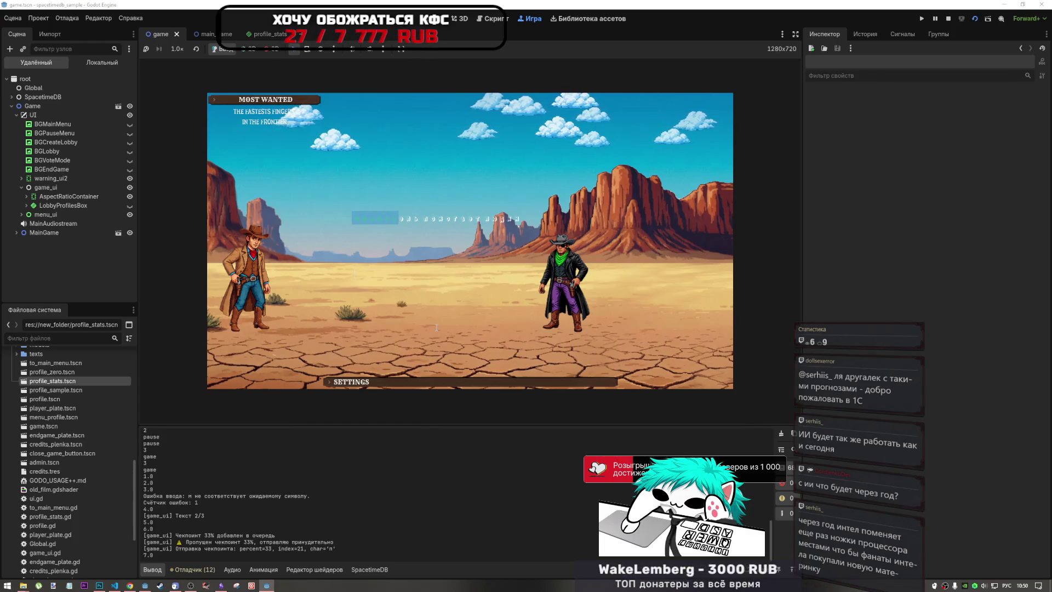
type("нический долг")
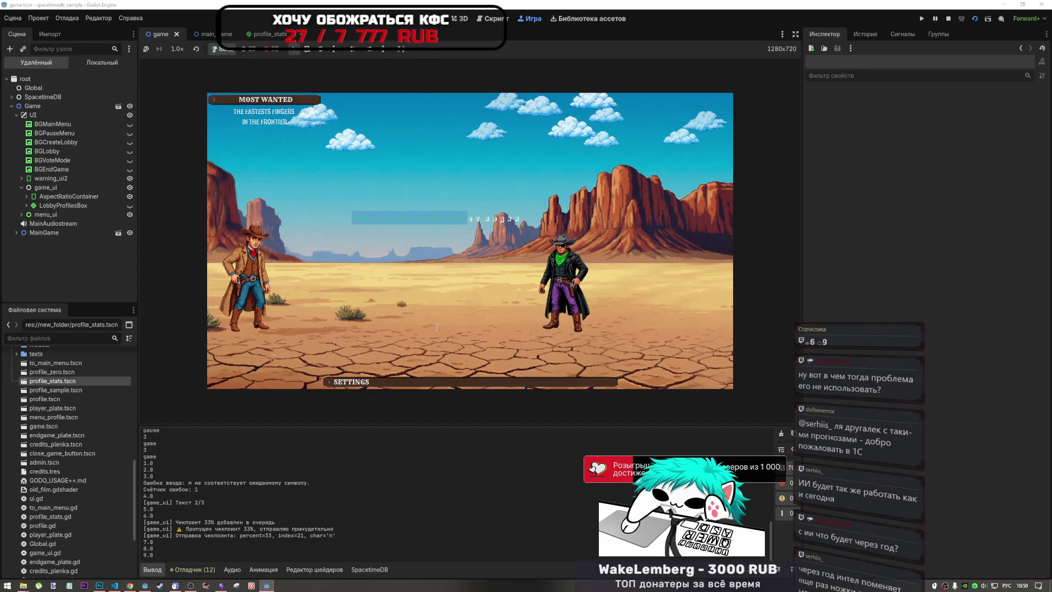
type(" и.")
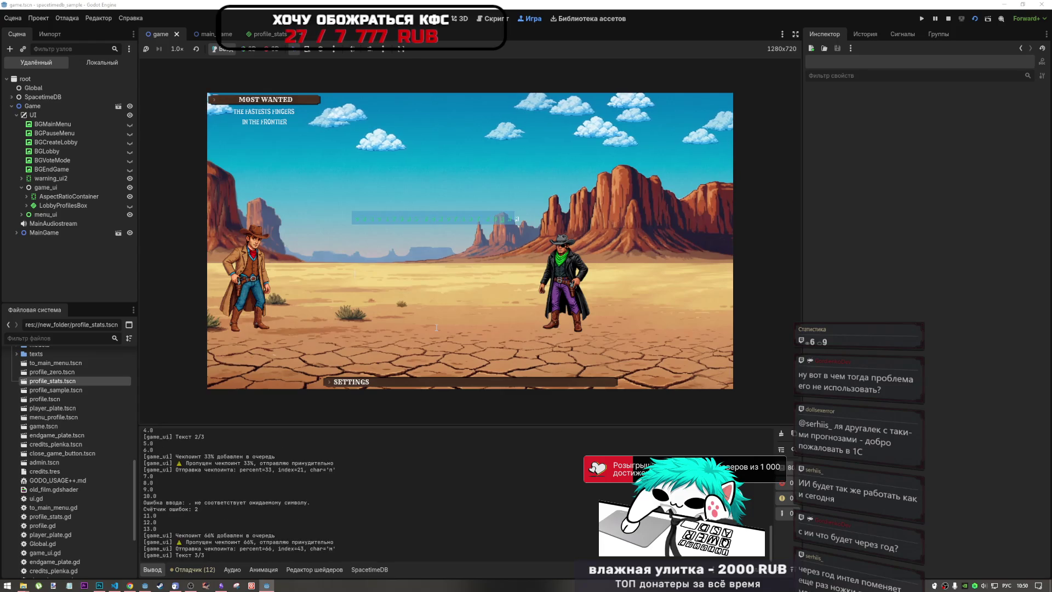
type("мы.курица")
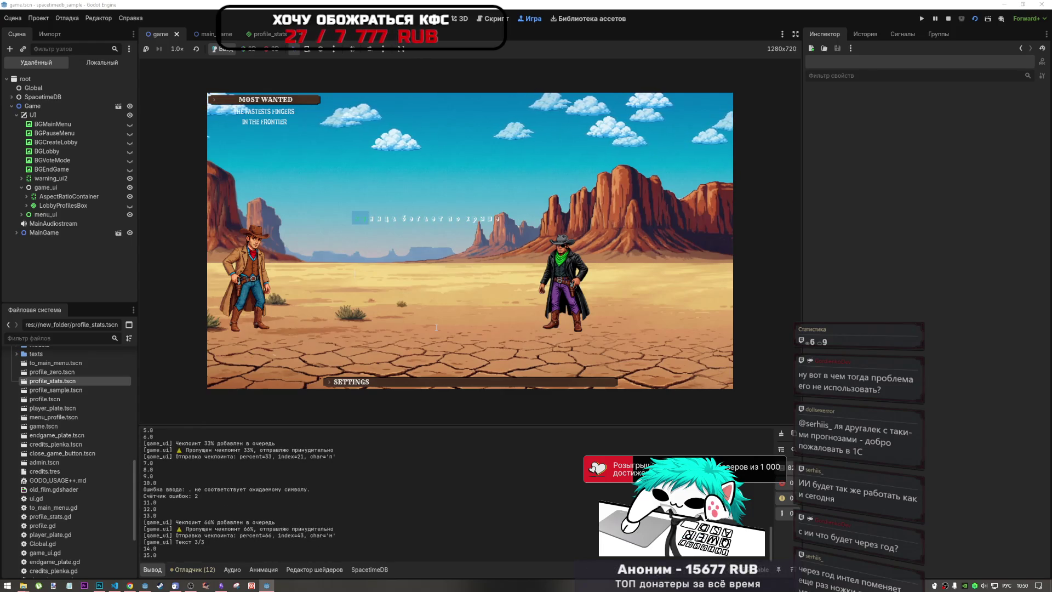
type(" бегает ")
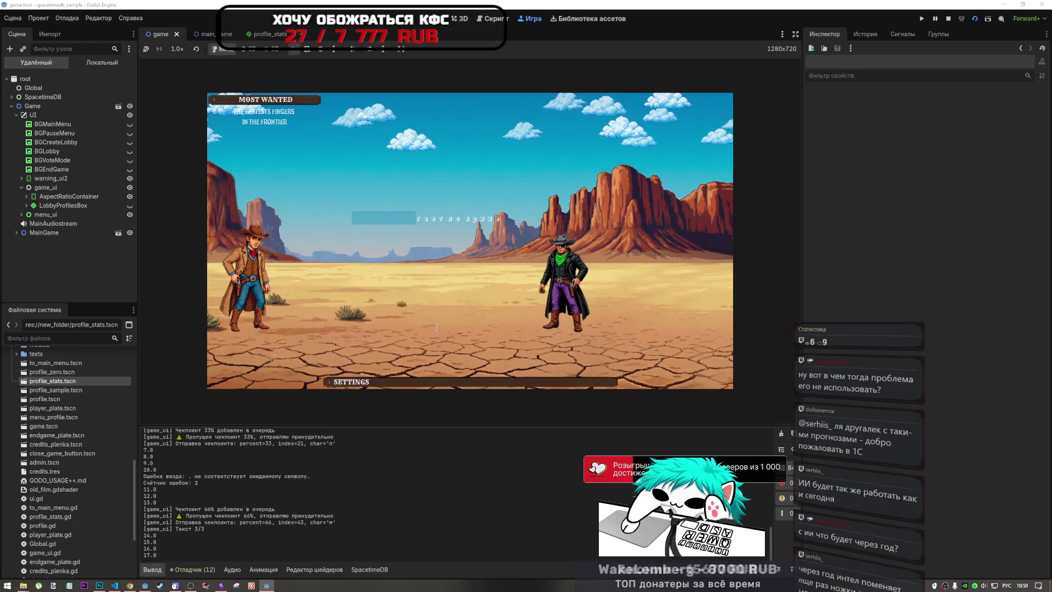
type("по хрущ")
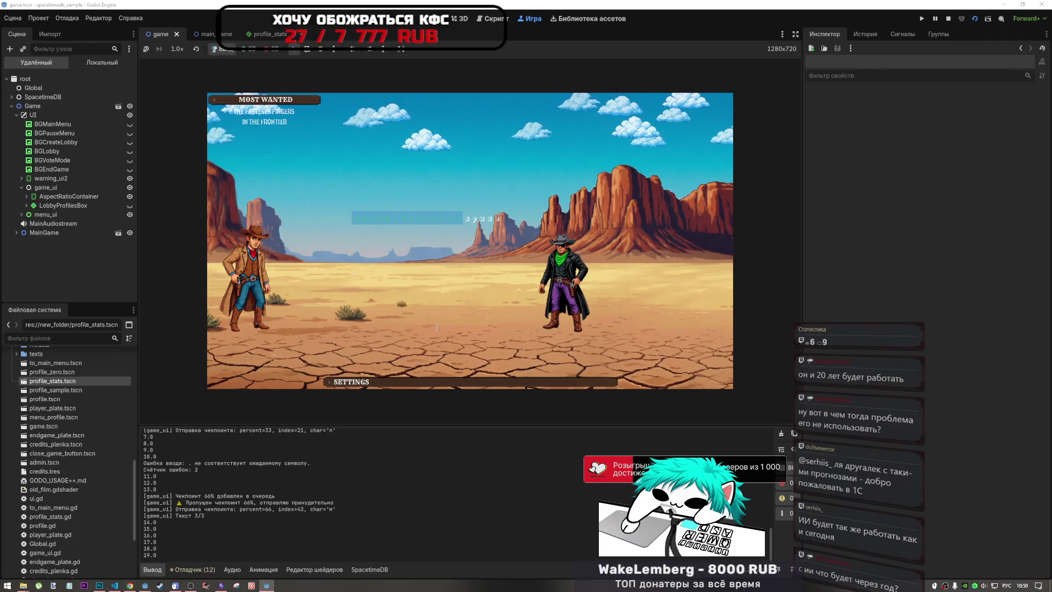
type("у")
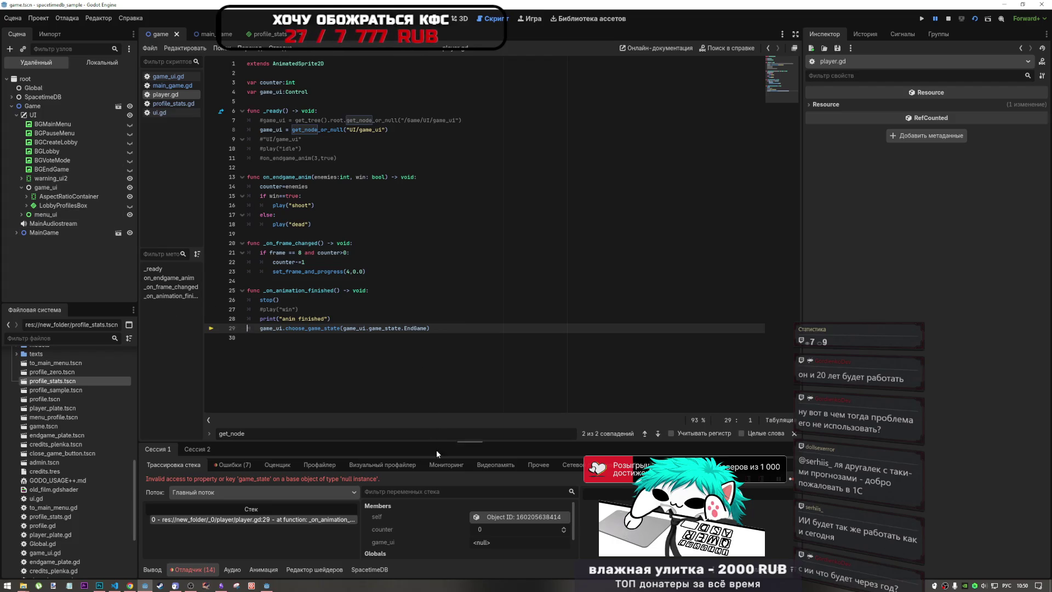
Step: Review the get_node_or_null lookup on line 8 and the crashing line 29 in player.gd
scroll(439, 515, "down", 2)
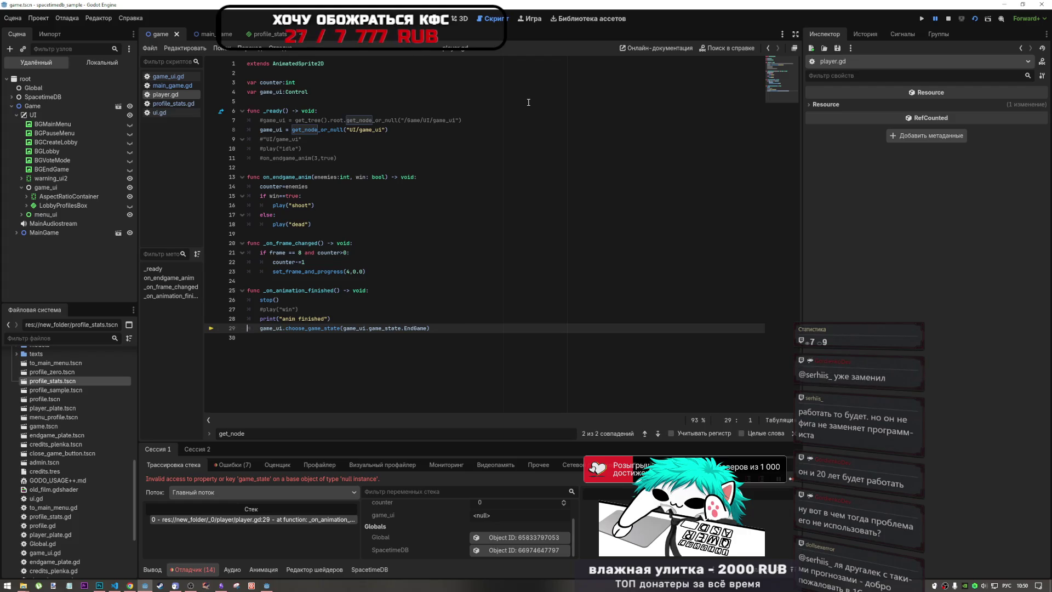
left_click(353, 129)
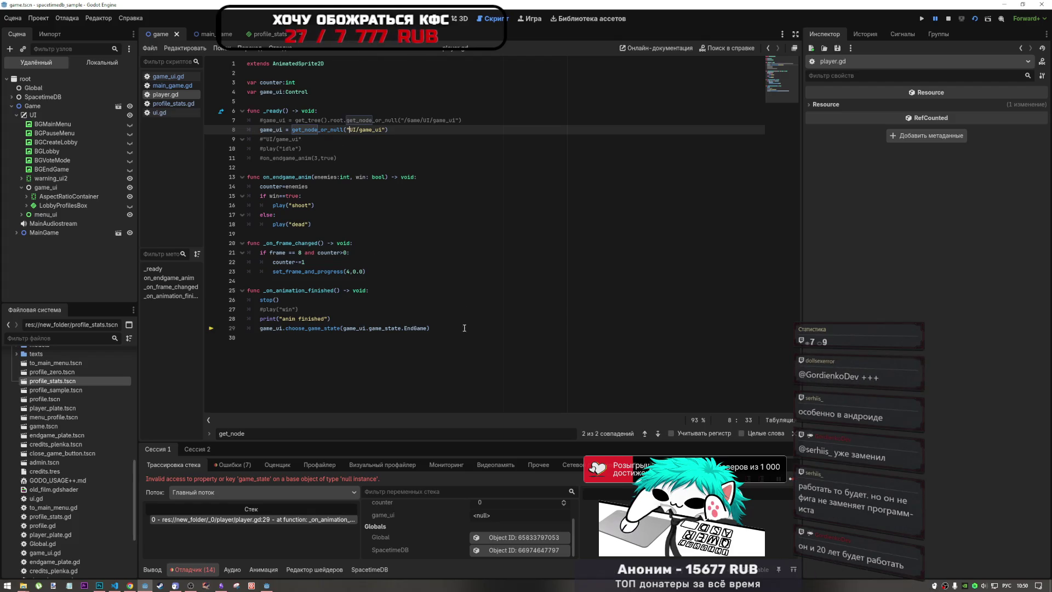
left_click(419, 328)
mouse_move(460, 330)
left_mouse_down()
mouse_move(252, 291)
mouse_move(254, 109)
left_mouse_up()
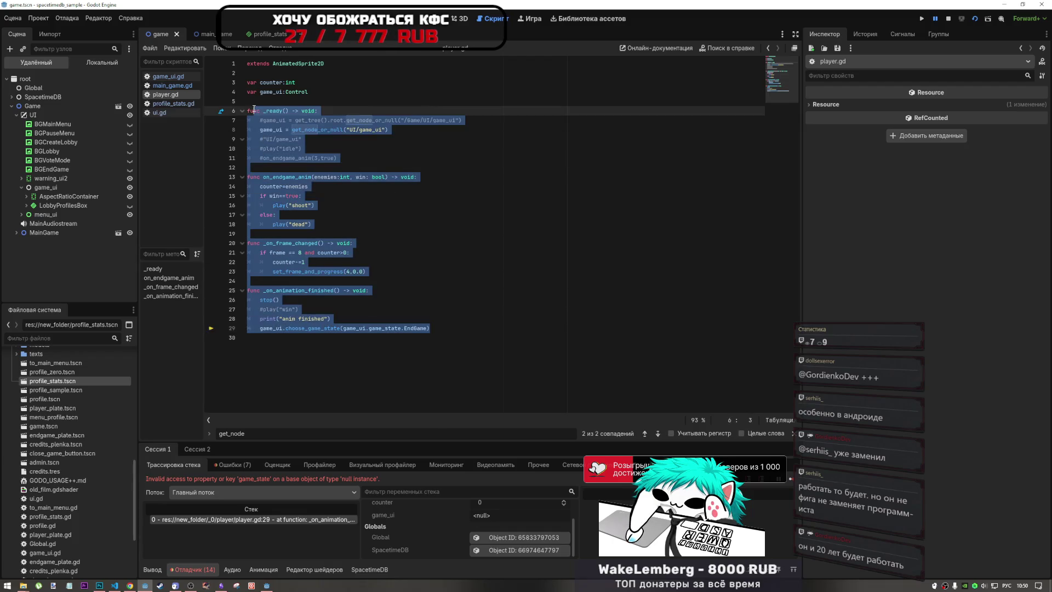
left_click(320, 138)
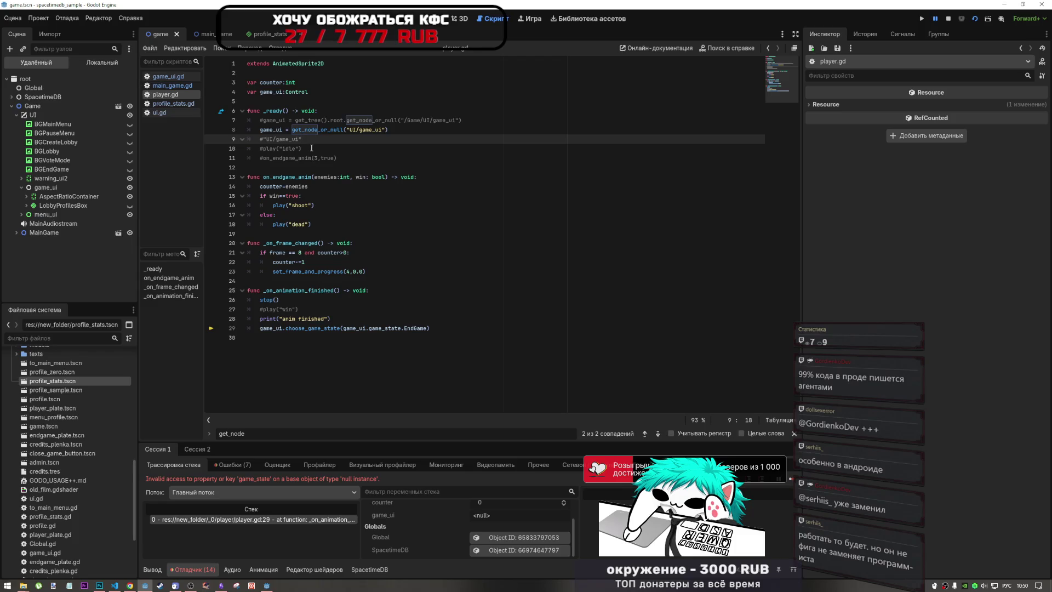
Step: Select /Game/UI/game_ in line 7's path and drop the game_ui node's path into the script
left_click(411, 120)
mouse_move(430, 120)
left_mouse_down()
mouse_move(448, 120)
mouse_move(428, 119)
left_mouse_up()
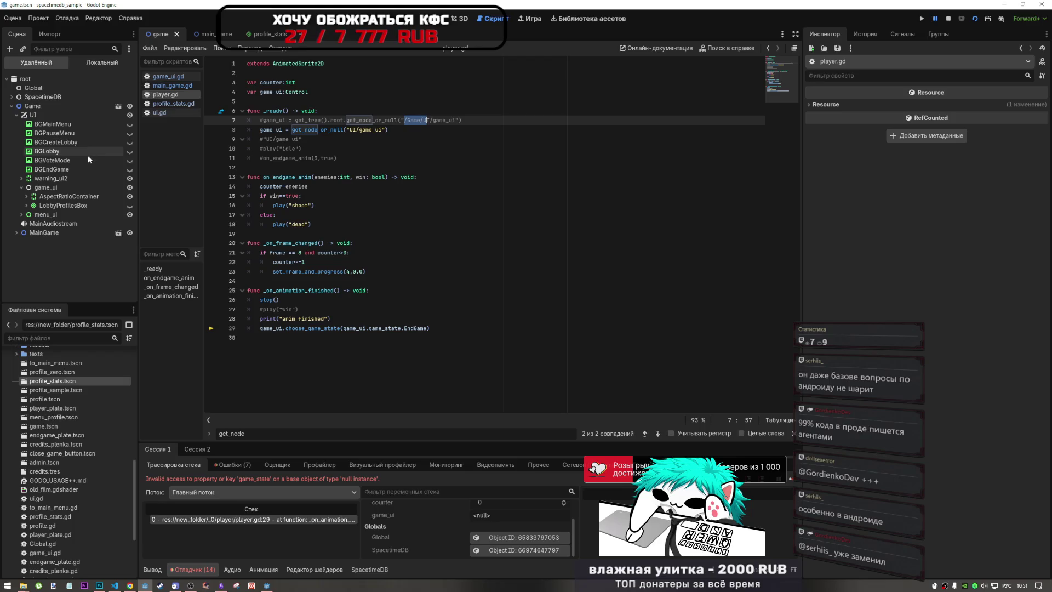
left_click(21, 186)
left_click_drag(49, 190, 432, 233)
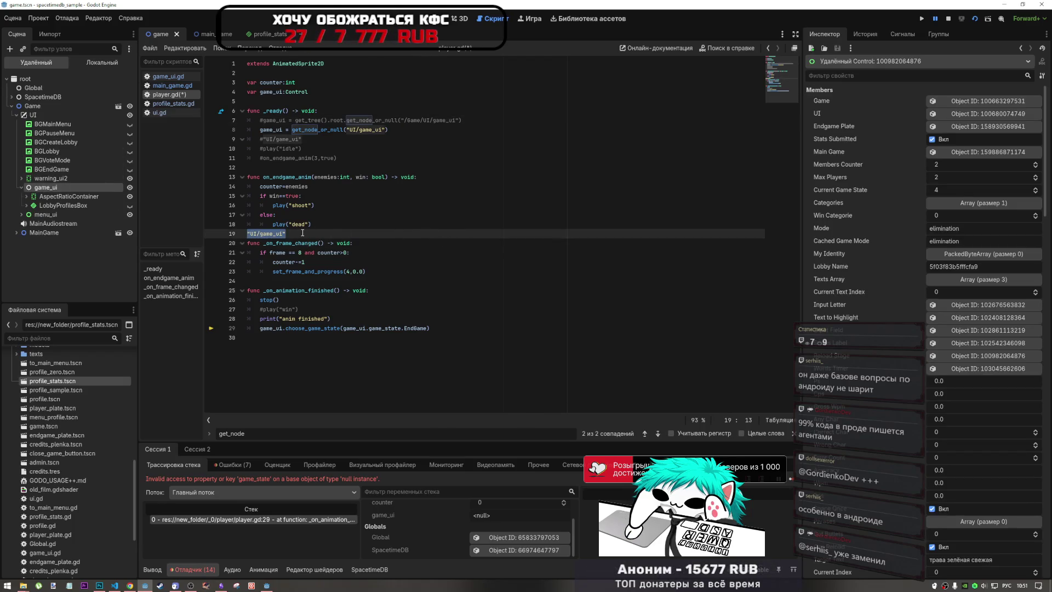
Step: Delete the stray UI/game_ui text on line 19 of player.gd
key("BackSpace")
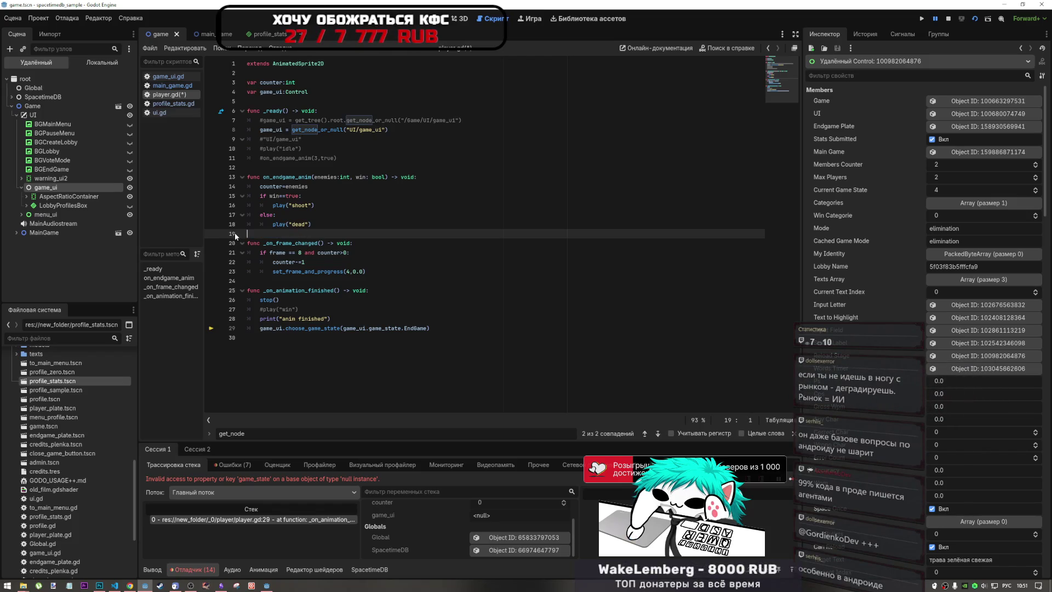
left_click(373, 314)
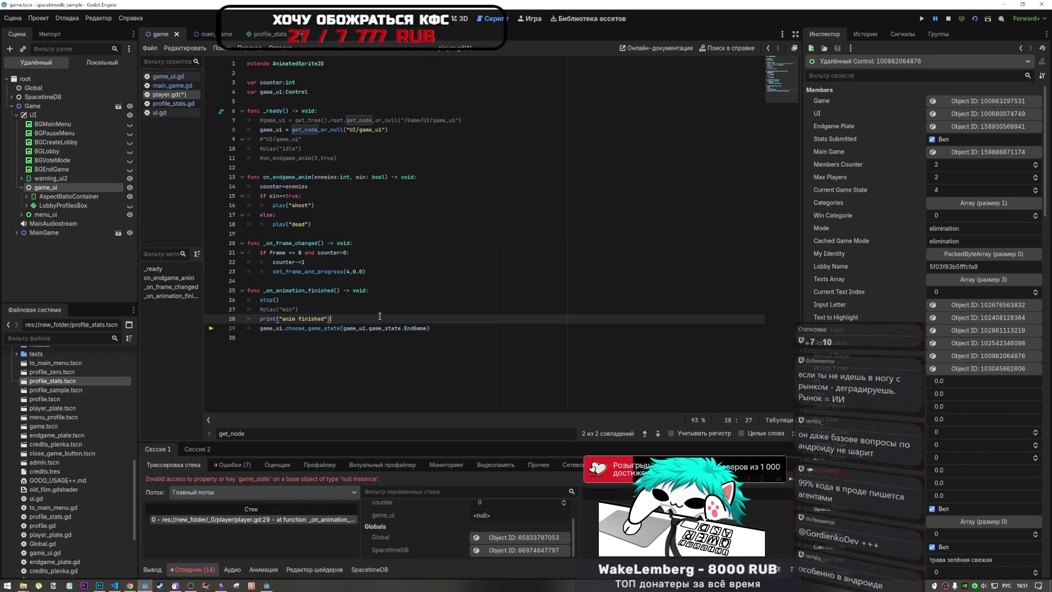
left_click(349, 130)
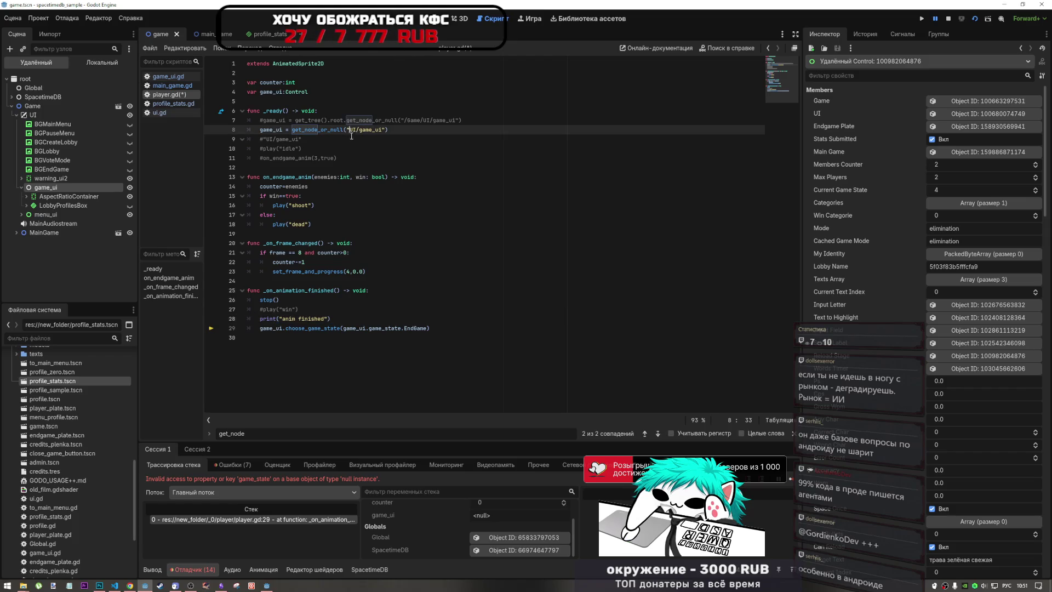
Step: Expand MainGame and GameField in the Scene tree to locate Player relative to game_ui
left_click(17, 232)
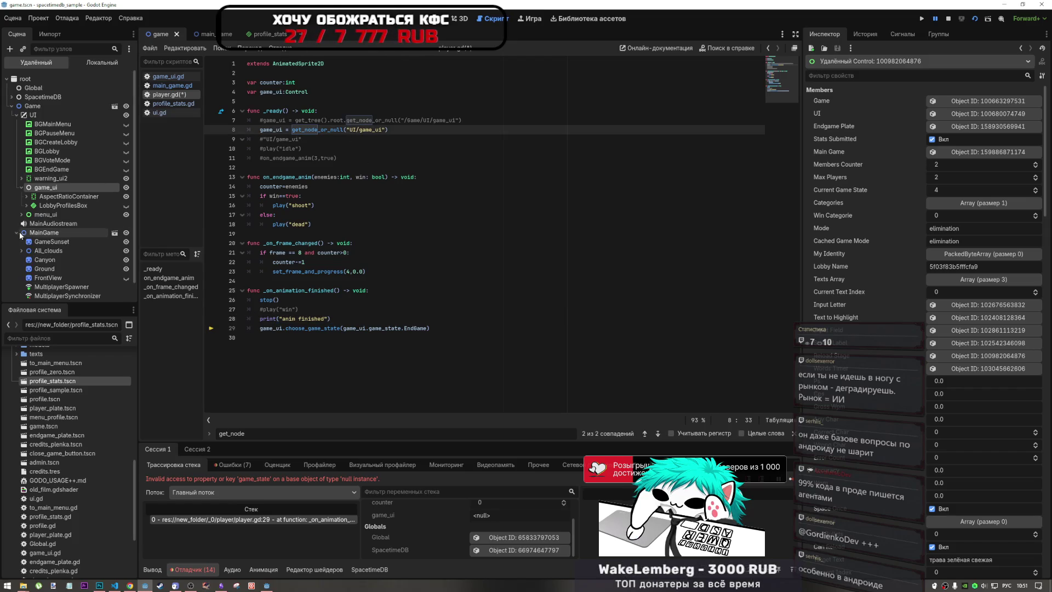
scroll(42, 235, "down", 1)
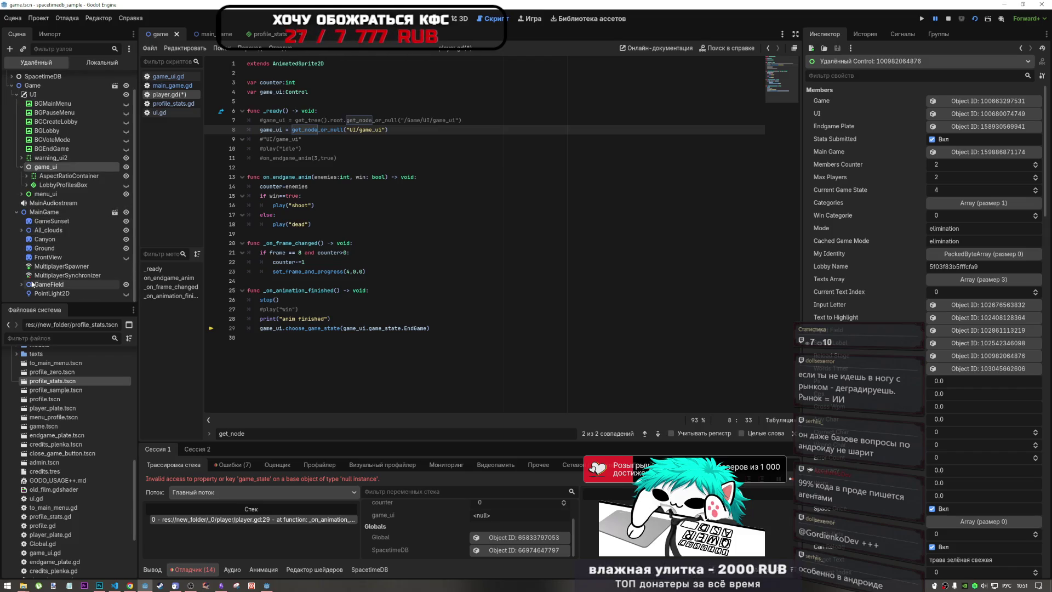
left_click(22, 284)
scroll(30, 282, "down", 2)
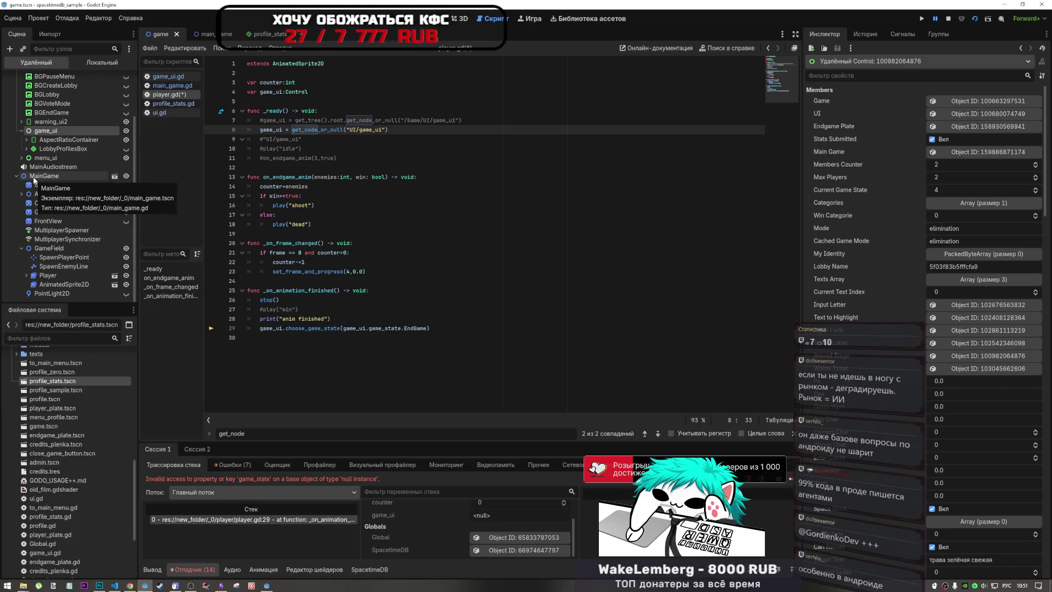
scroll(34, 179, "up", 3)
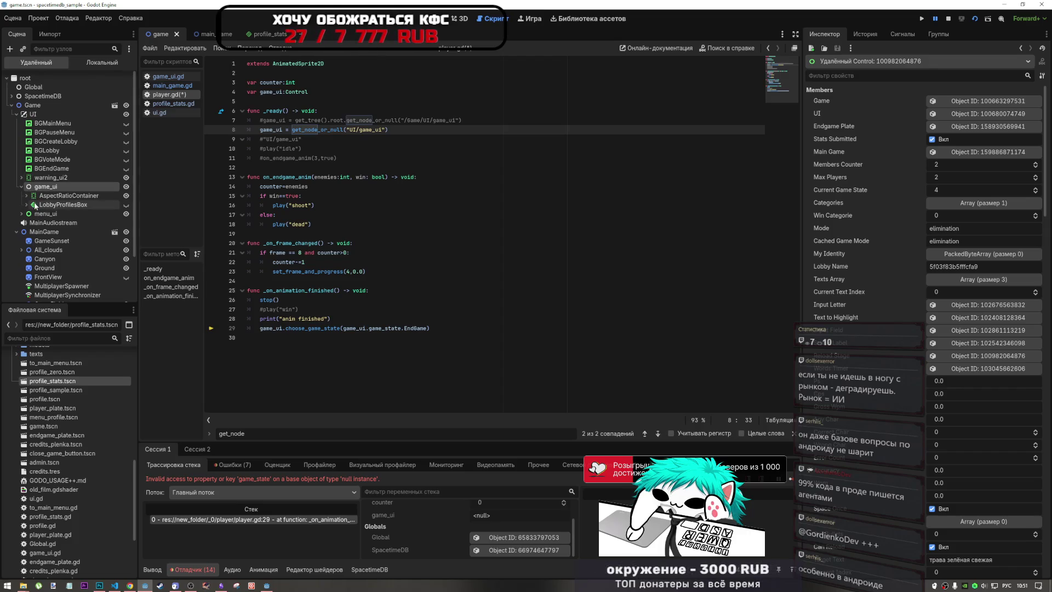
left_click(379, 130)
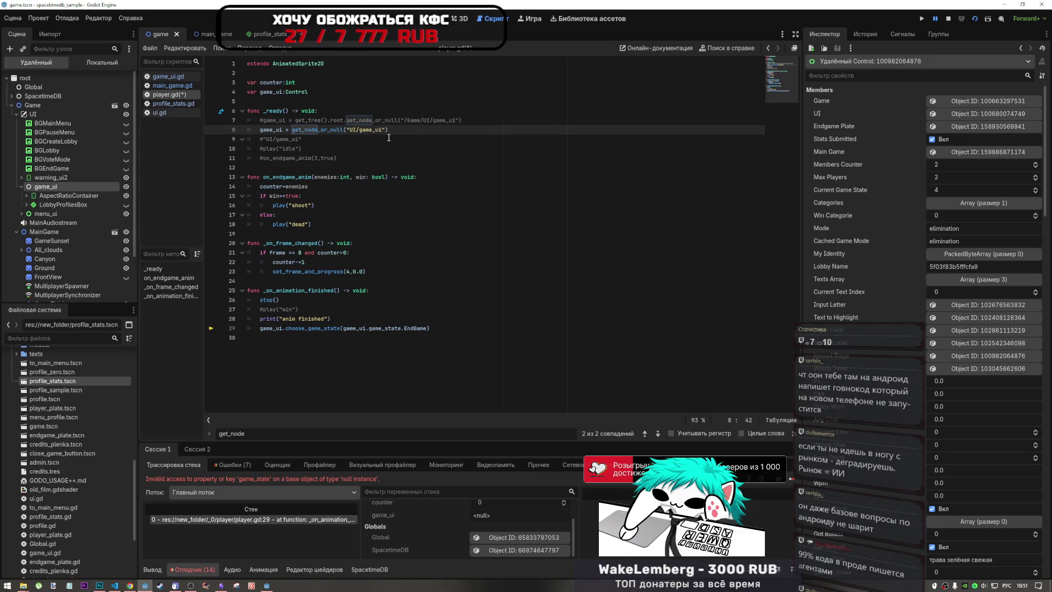
left_click(404, 120)
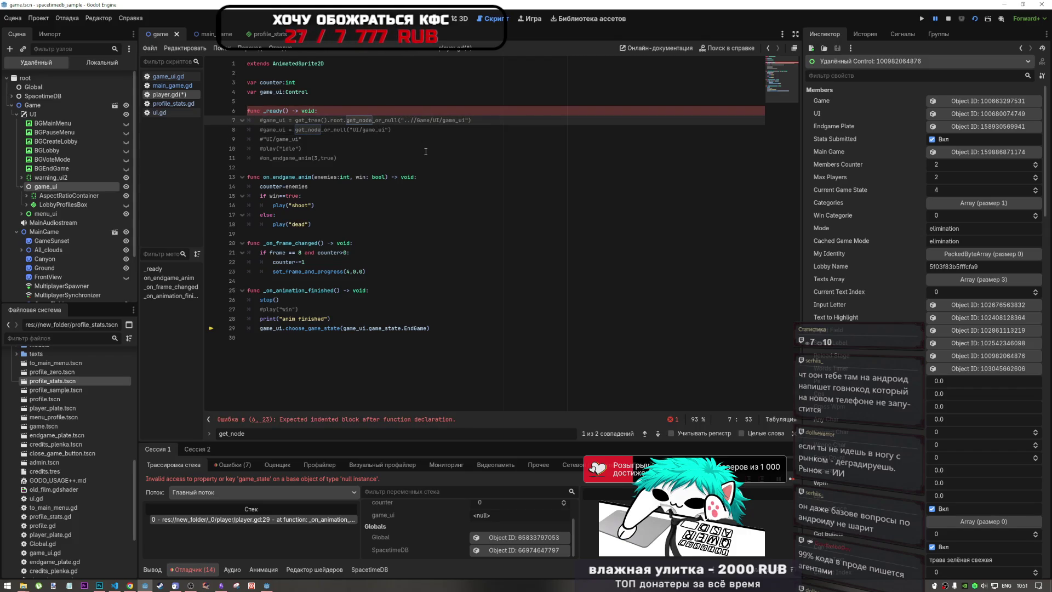
Step: Add a '/' to line 7's game_ui path, stop the game, and uncomment the tree-root lookup
type("/..")
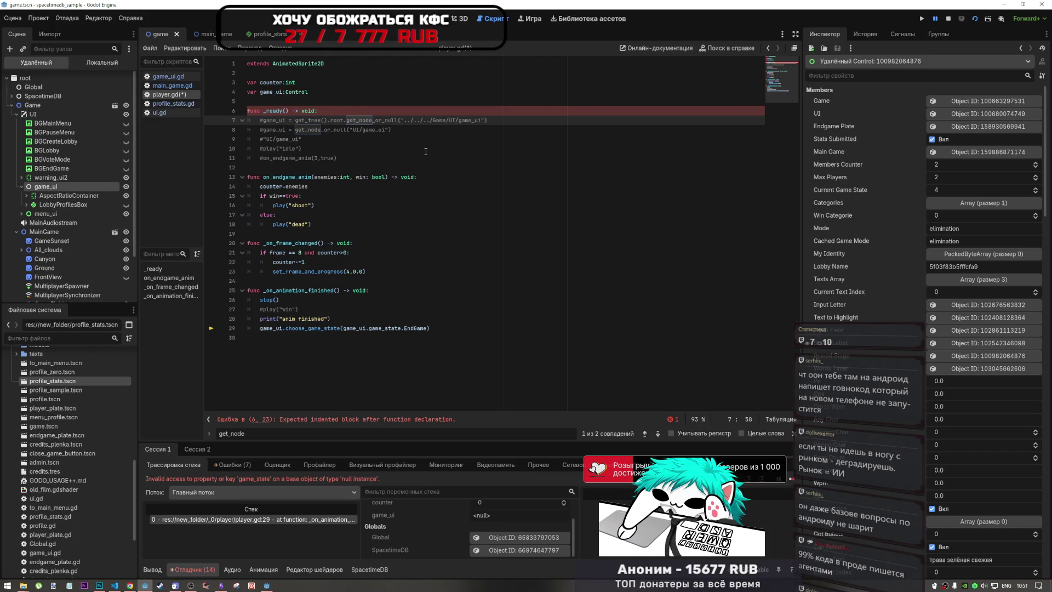
left_click(380, 130)
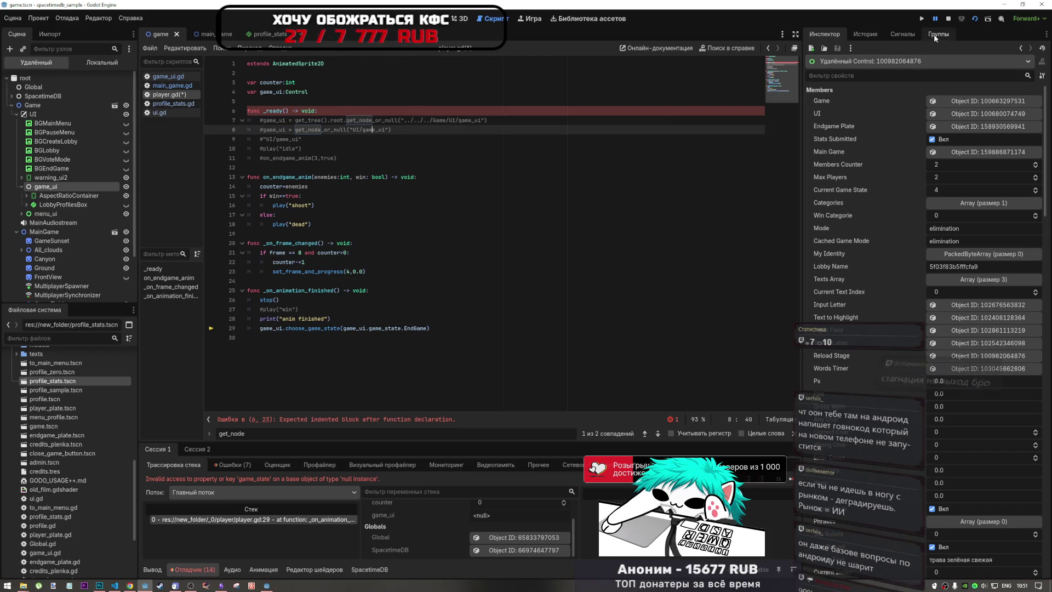
left_click(949, 19)
left_click(331, 113)
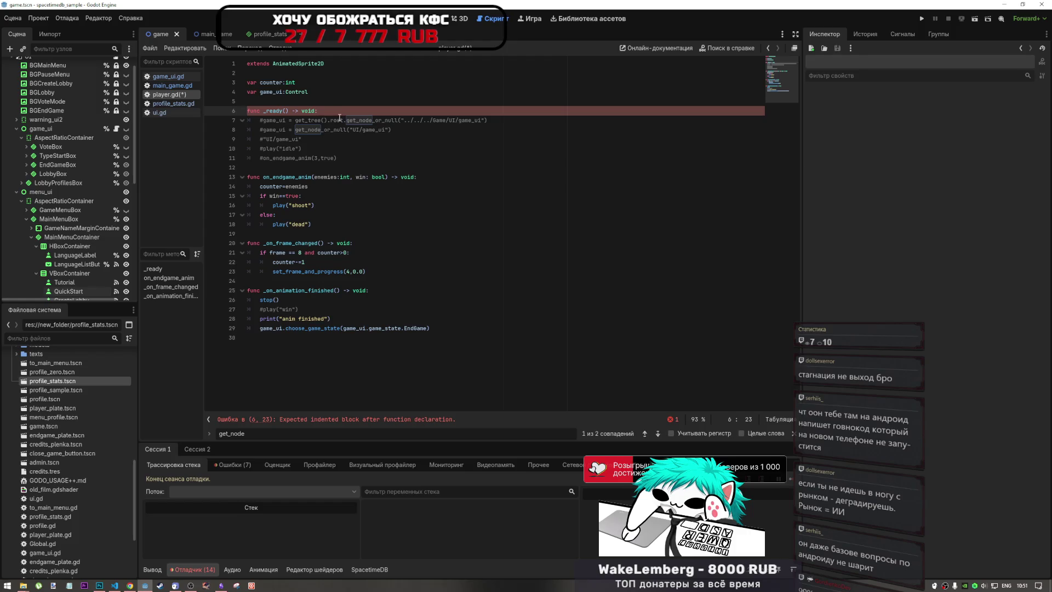
key("ctrl+z")
left_click(341, 127)
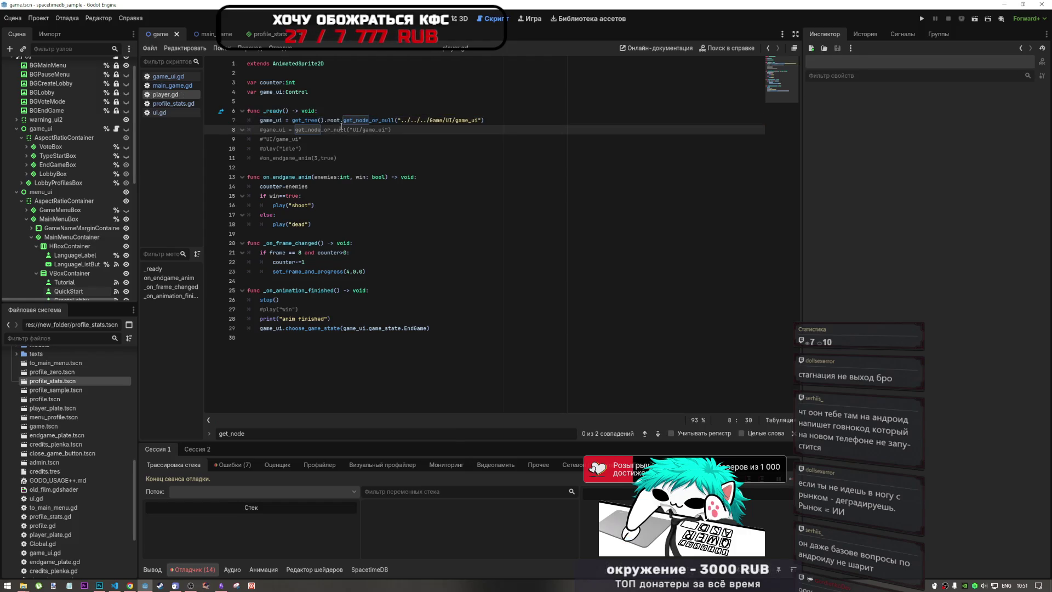
Step: Try dropping UI and game_ui node references onto line 7, then undo the %game_ui insertion
left_click(440, 19)
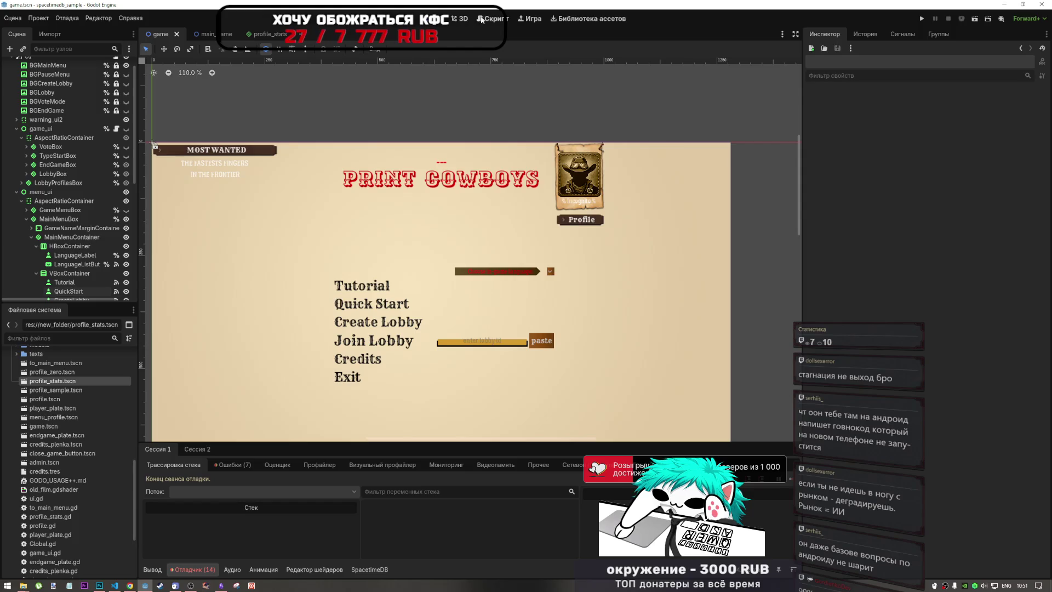
left_click(485, 20)
left_click(470, 19)
left_click(440, 19)
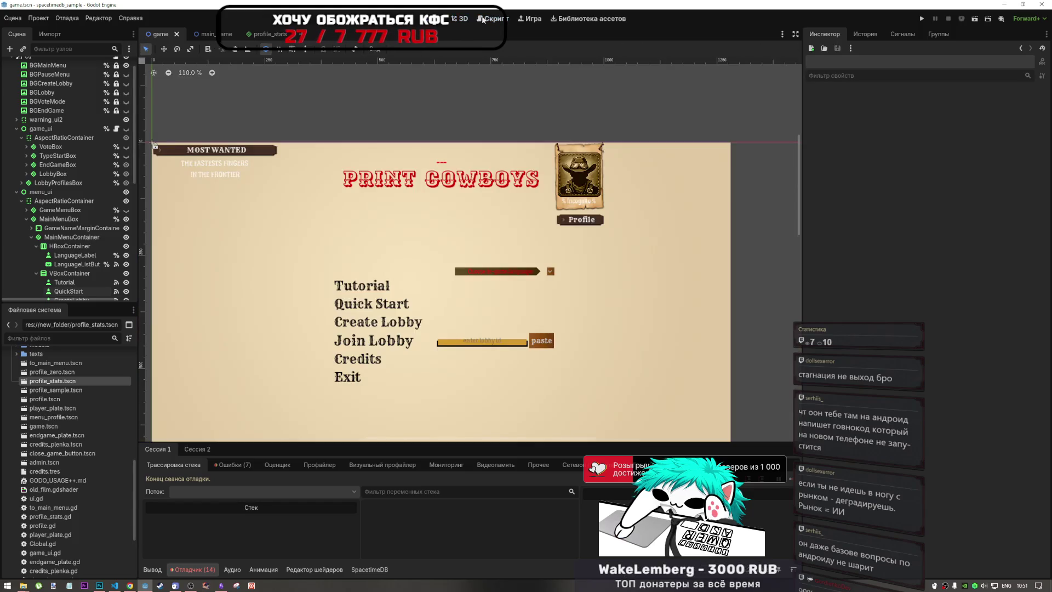
left_click(485, 19)
left_click(365, 121)
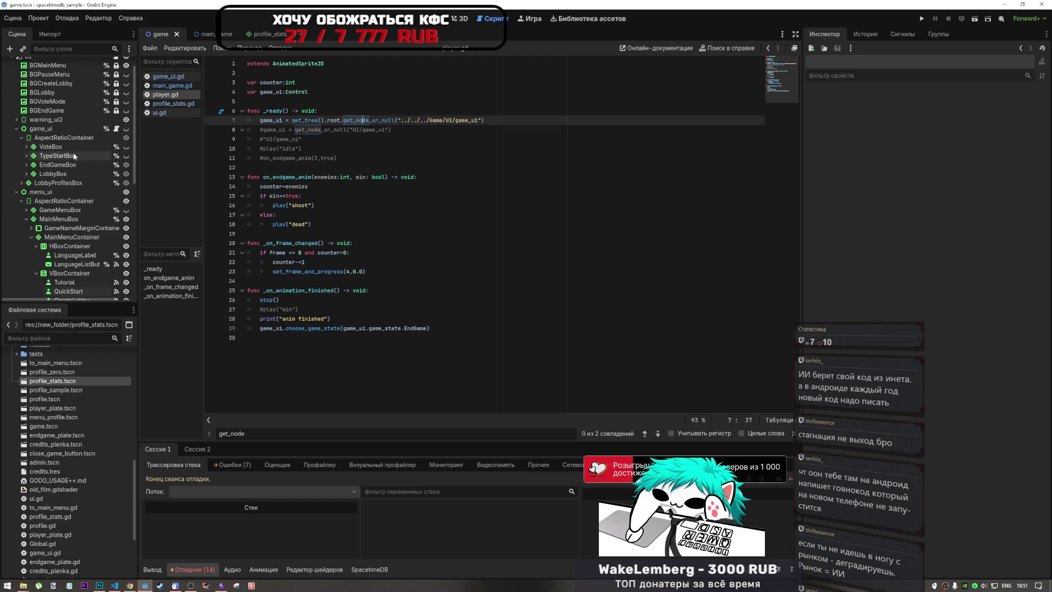
scroll(52, 132, "up", 1)
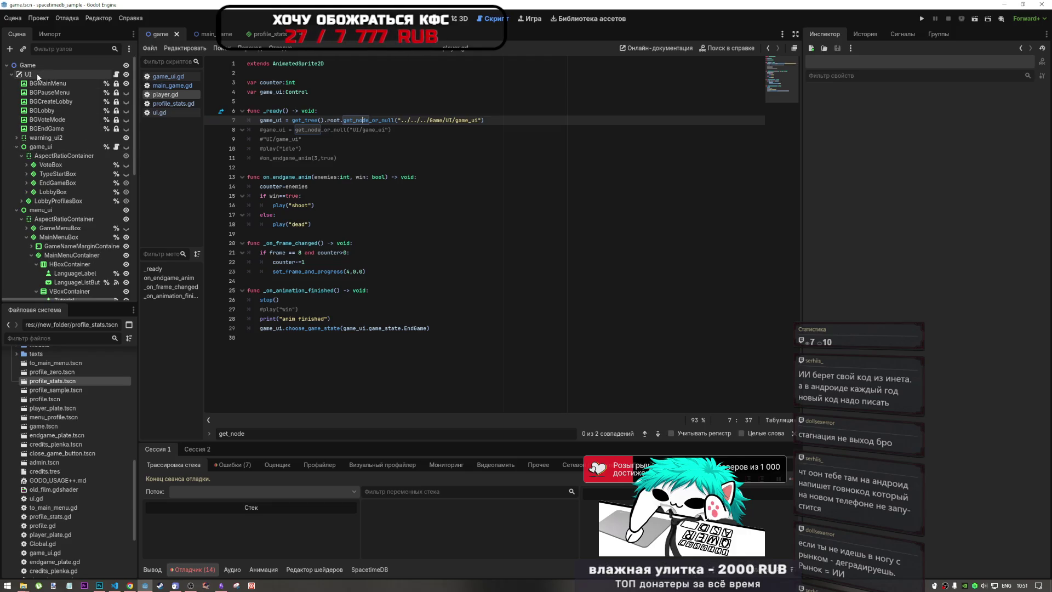
left_click_drag(37, 74, 523, 122)
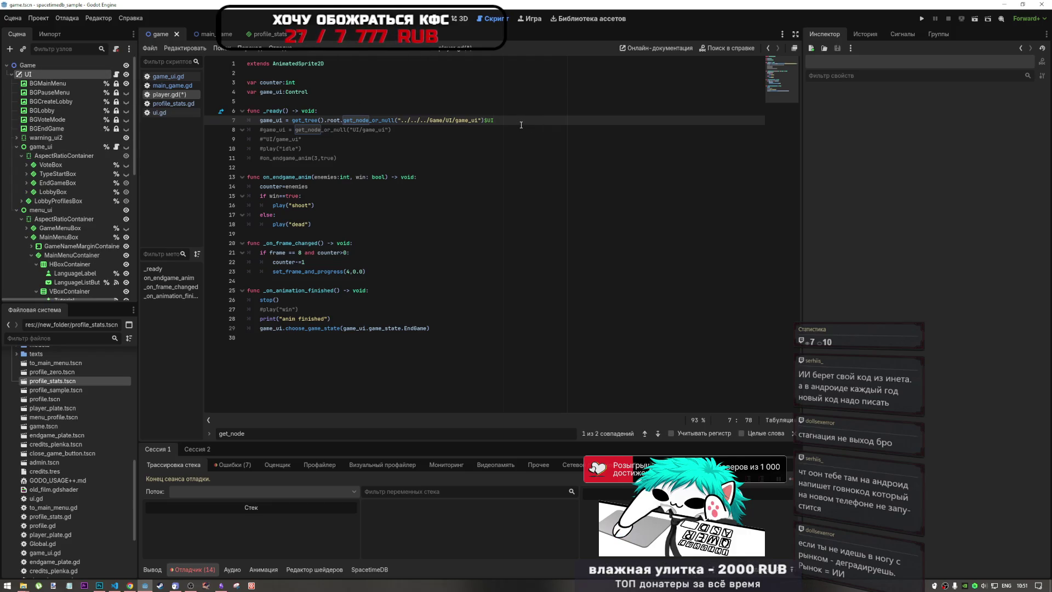
key("ctrl+s")
left_click_drag(41, 147, 500, 124)
key("ctrl+z")
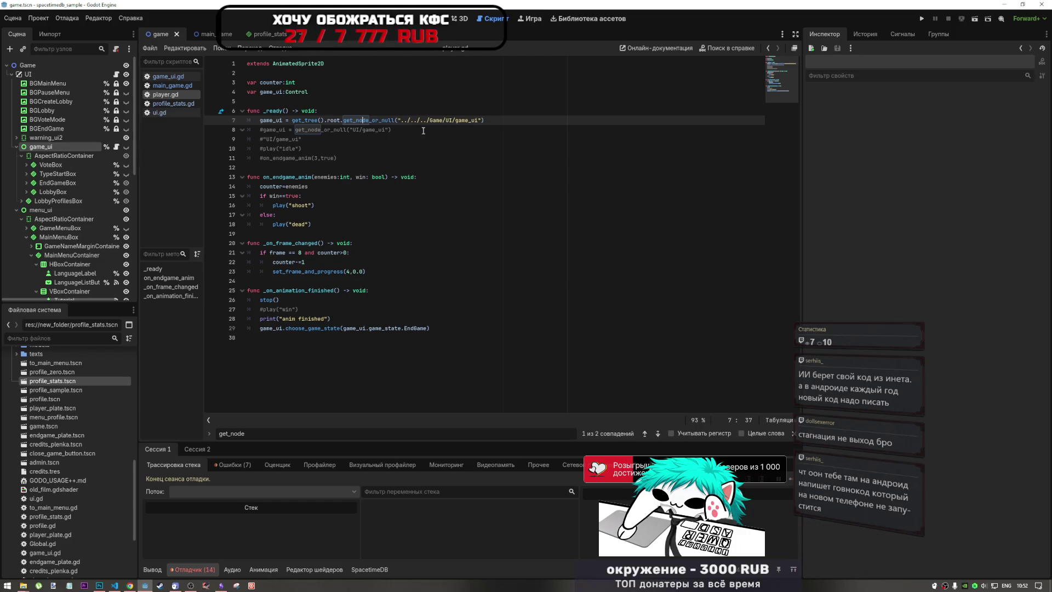
left_click(456, 120)
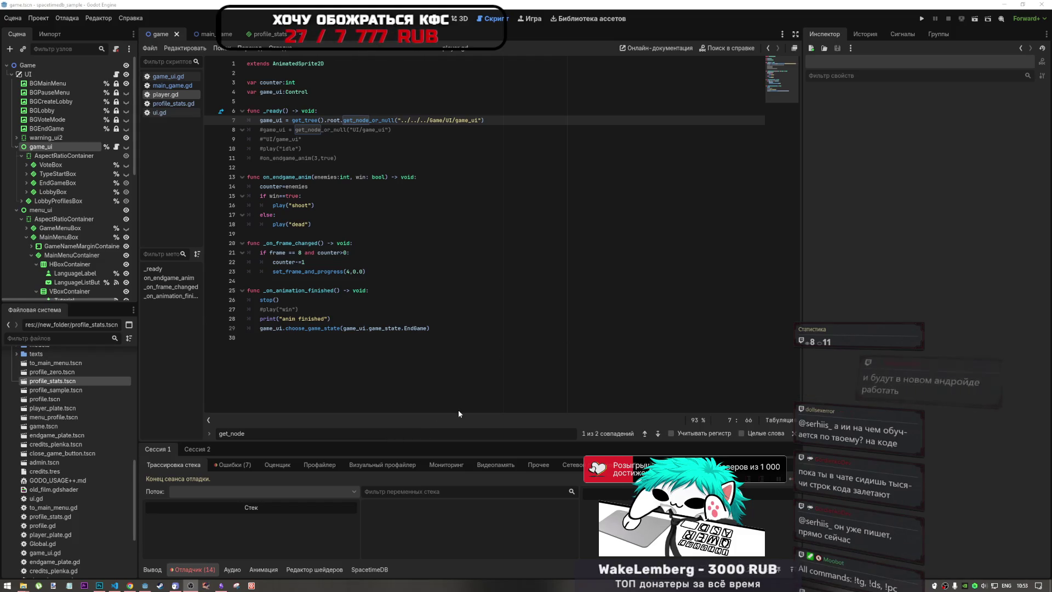
left_click(633, 302)
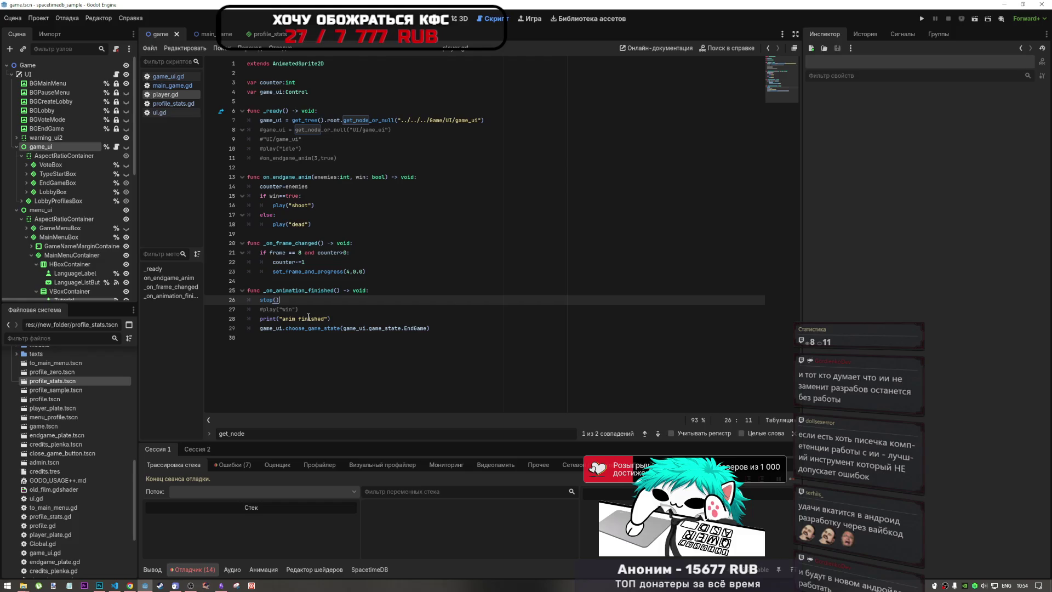
left_click(431, 120)
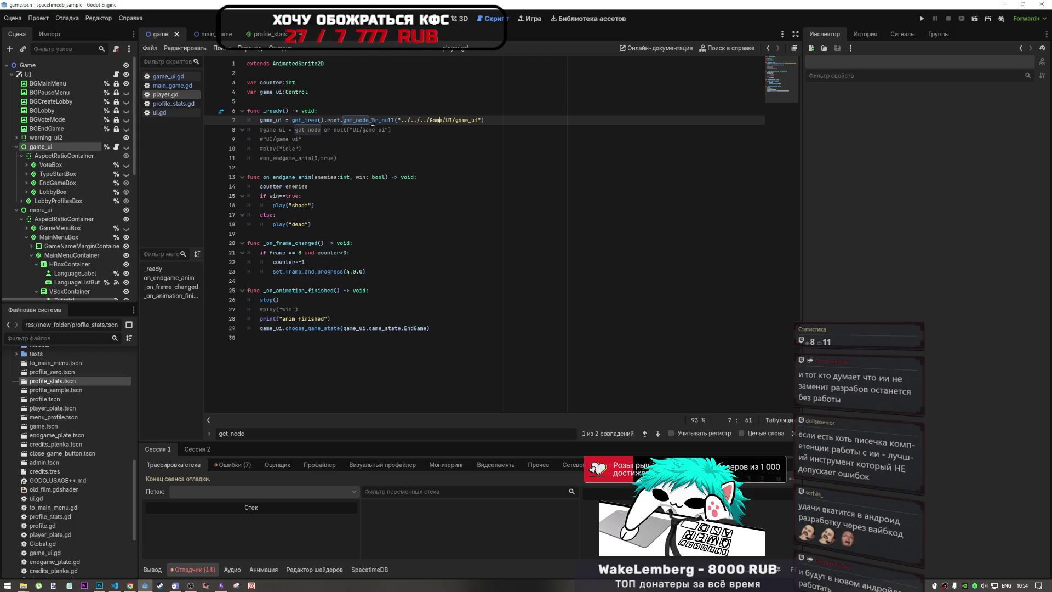
Step: Comment out the tree-root game_ui lookup on line 7 and uncomment the get_node_or_null lookup on line 8
left_click_drag(342, 120, 312, 120)
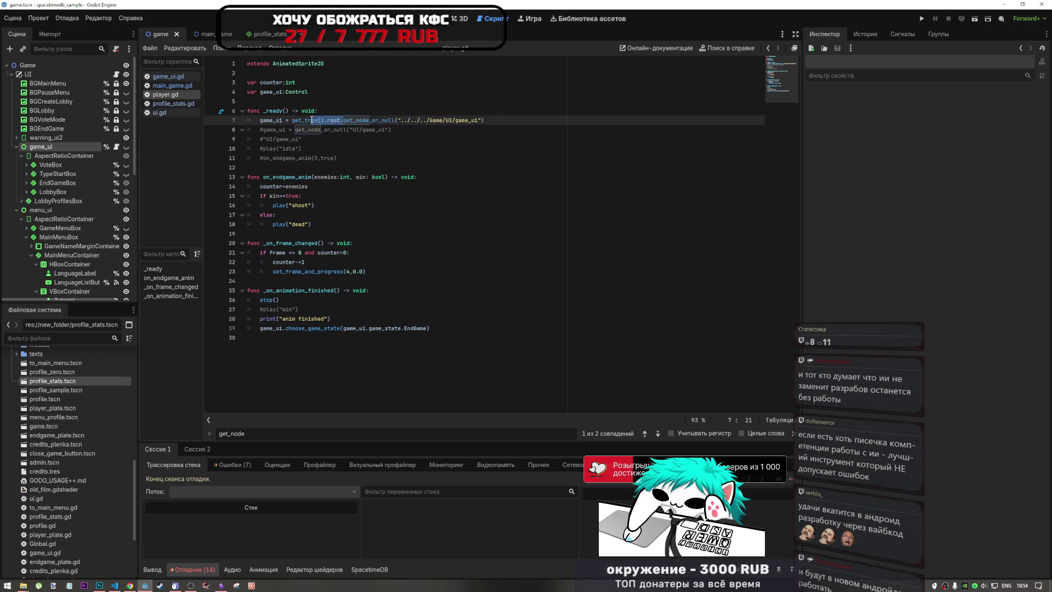
mouse_move(483, 120)
left_mouse_down()
mouse_move(365, 120)
mouse_move(404, 120)
left_mouse_up()
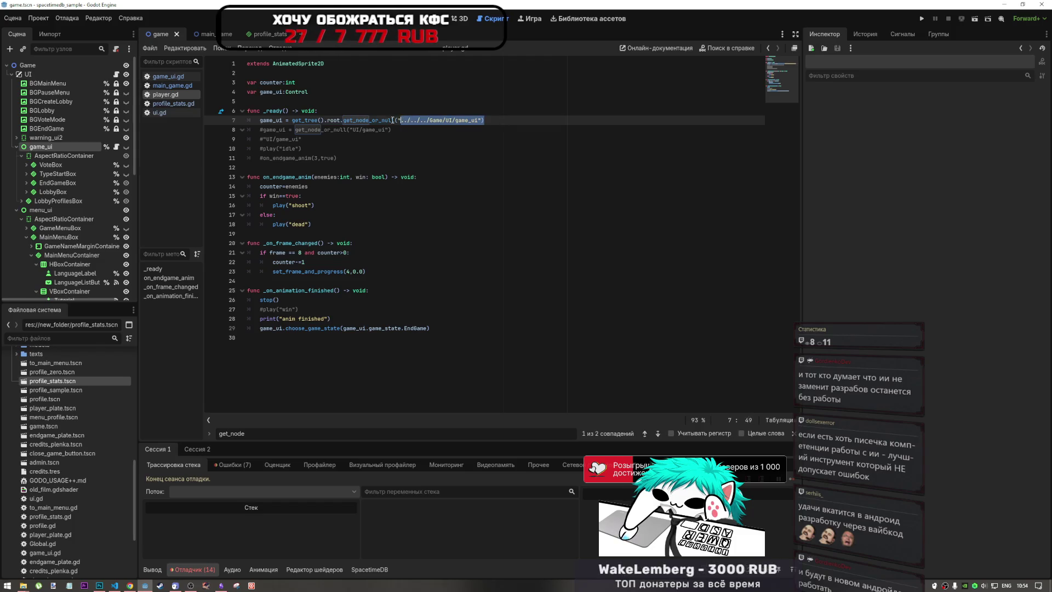
left_click(390, 120)
key("ctrl+k")
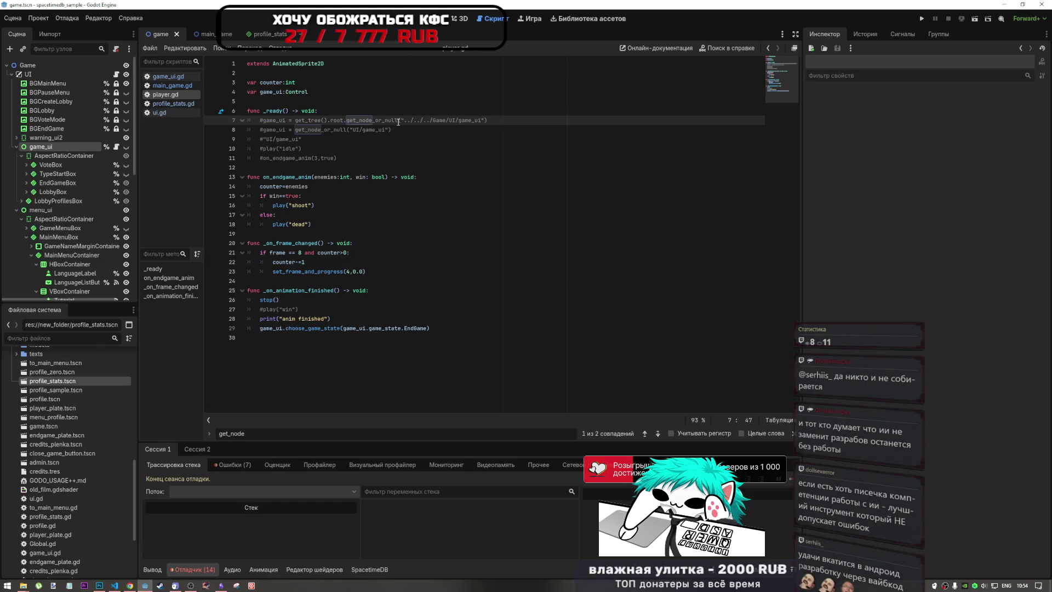
key("F3")
key("ctrl+k")
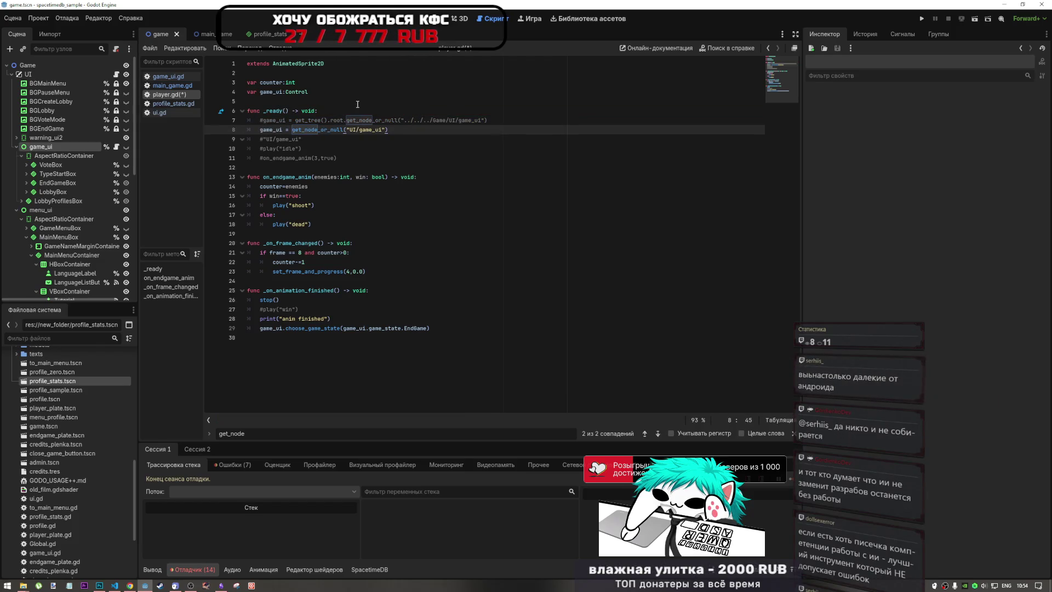
Step: Replace UI/game_ui on line 8 with ../../../Game/UI/game_ui and save player.gd
left_click_drag(386, 130, 347, 130)
type("(\"../../../Game/UI/game_ui\")")
key("ctrl+s")
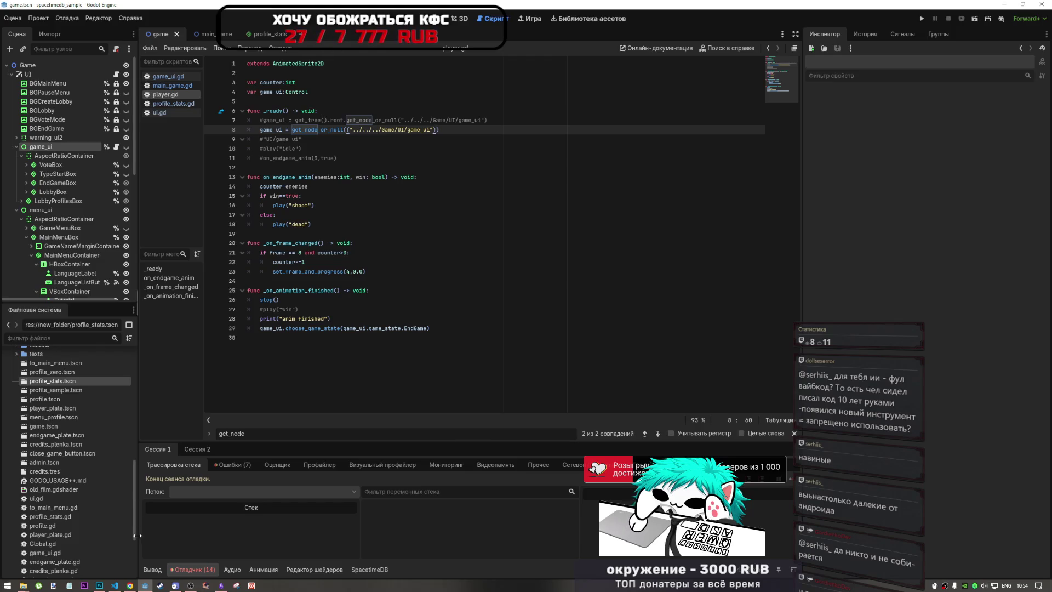
Step: Check VS Code and the DeepSeek chat in the browser, then return to the Godot editor
left_click(115, 587)
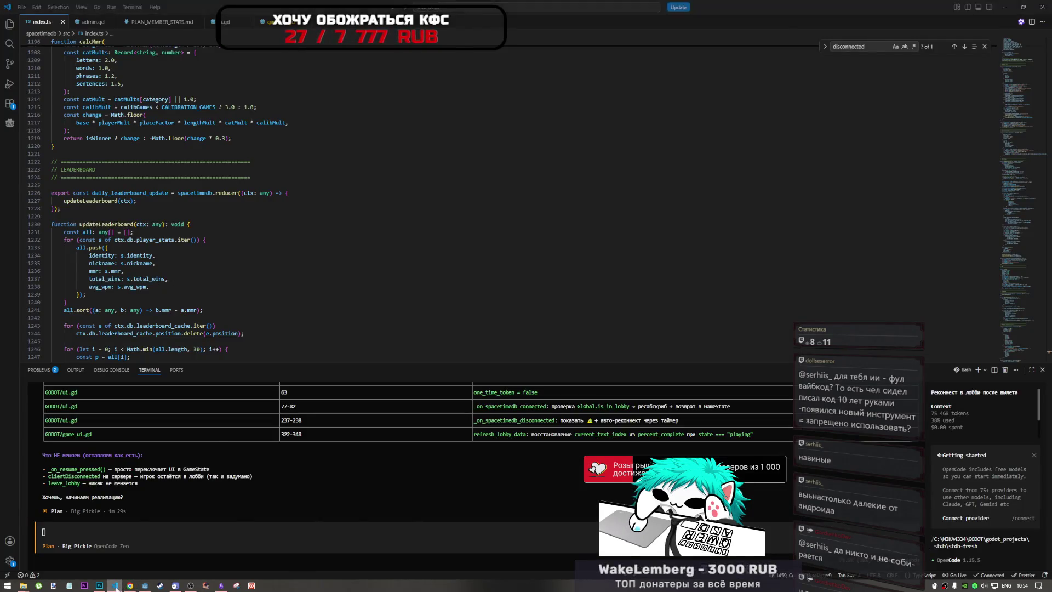
left_click(116, 587)
left_click(130, 587)
left_click(132, 586)
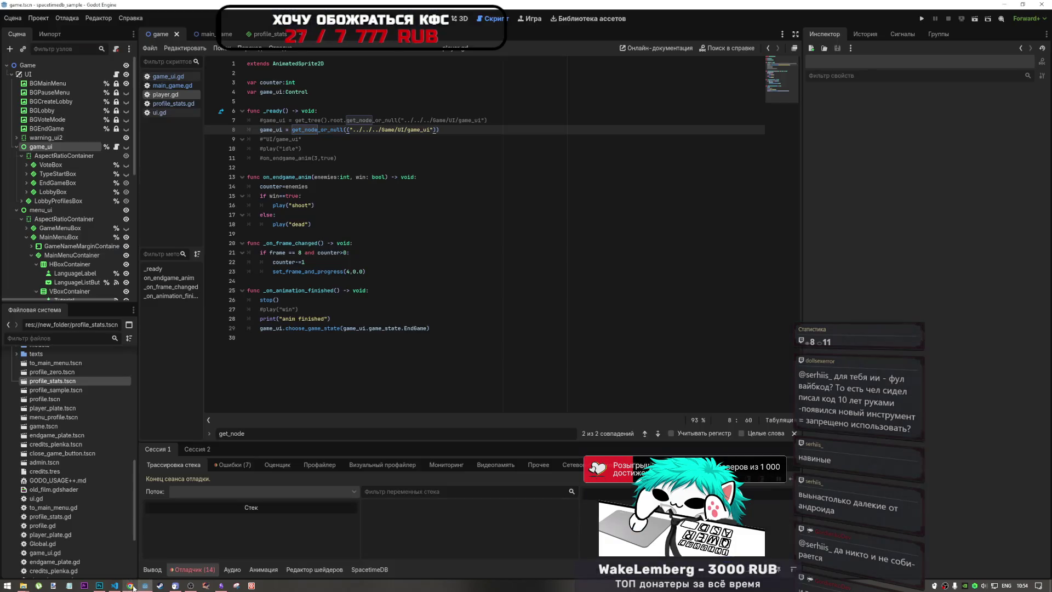
mouse_move(191, 587)
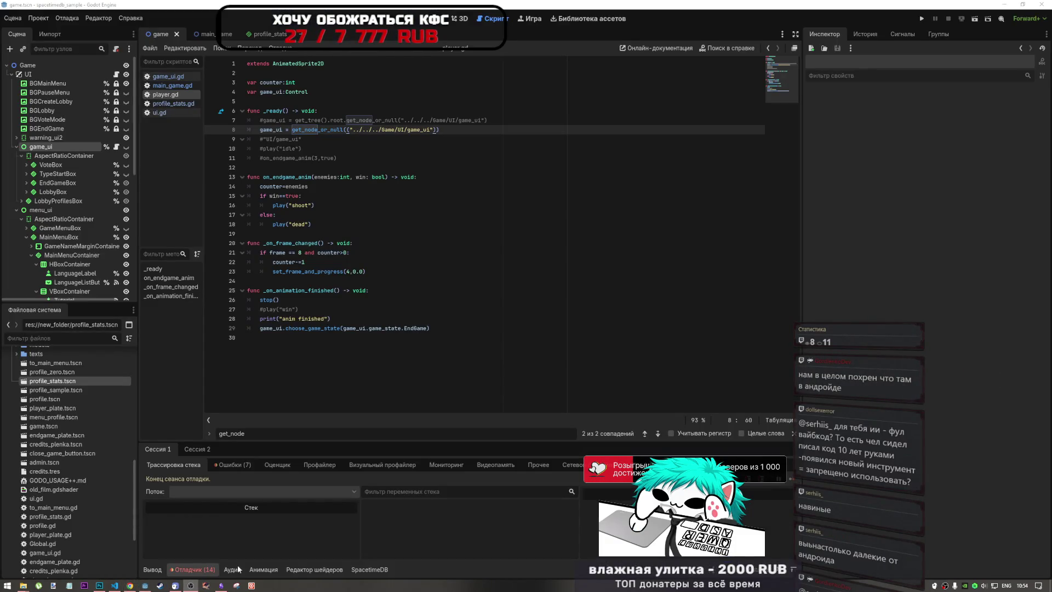
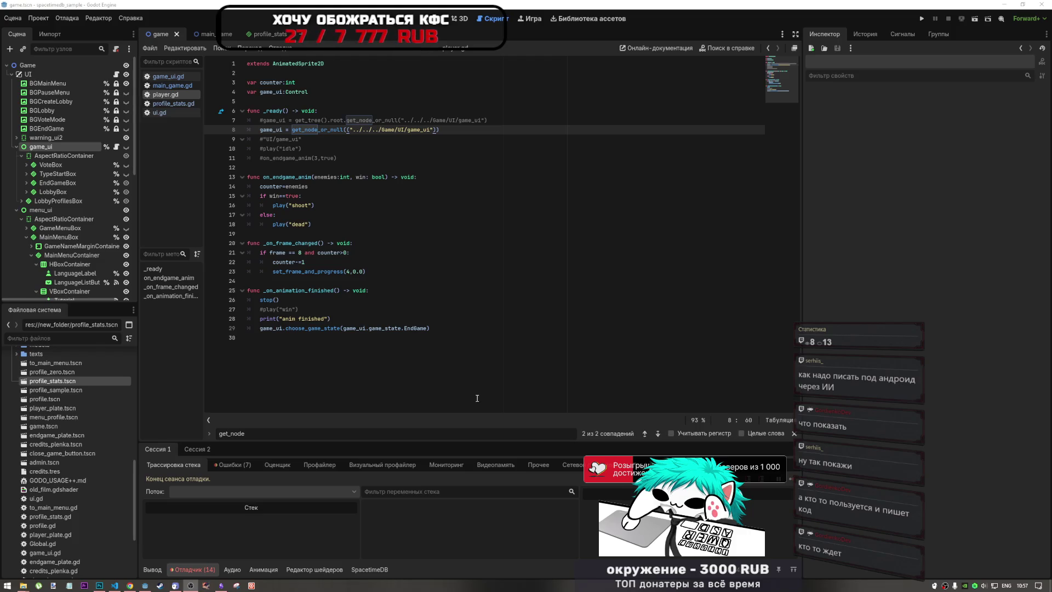
Step: Review the lines 18–28 code around the _on_frame_changed function in player.gd
left_click(621, 323)
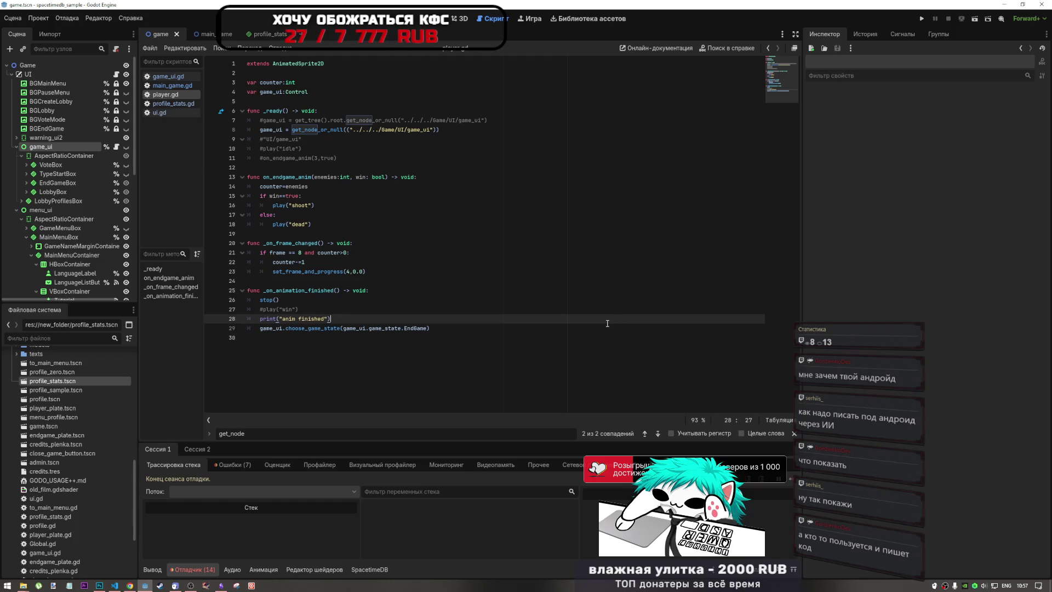
left_click(451, 298)
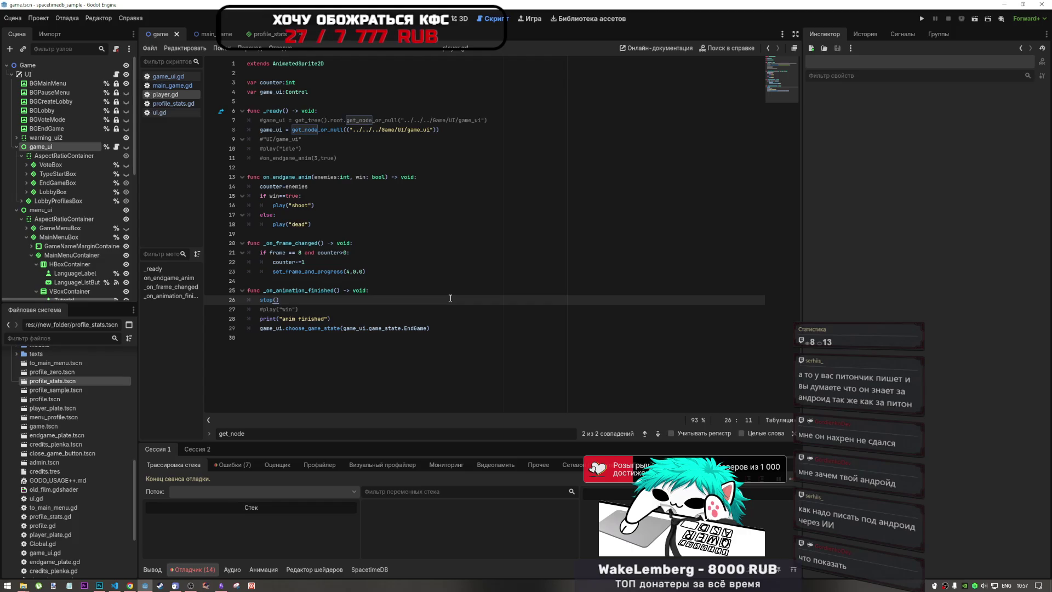
left_click(393, 310)
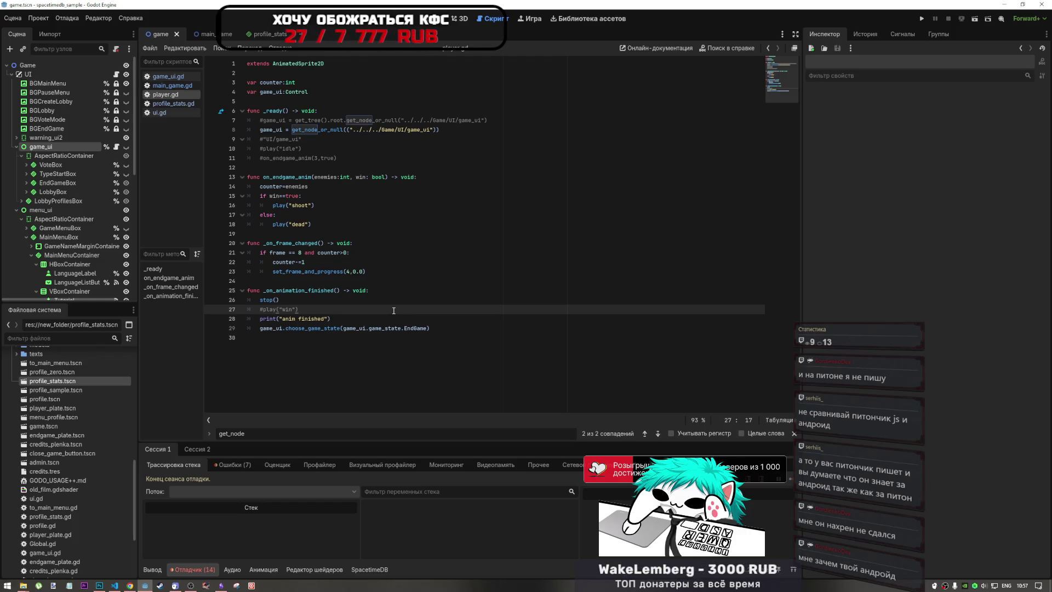
left_click(313, 241)
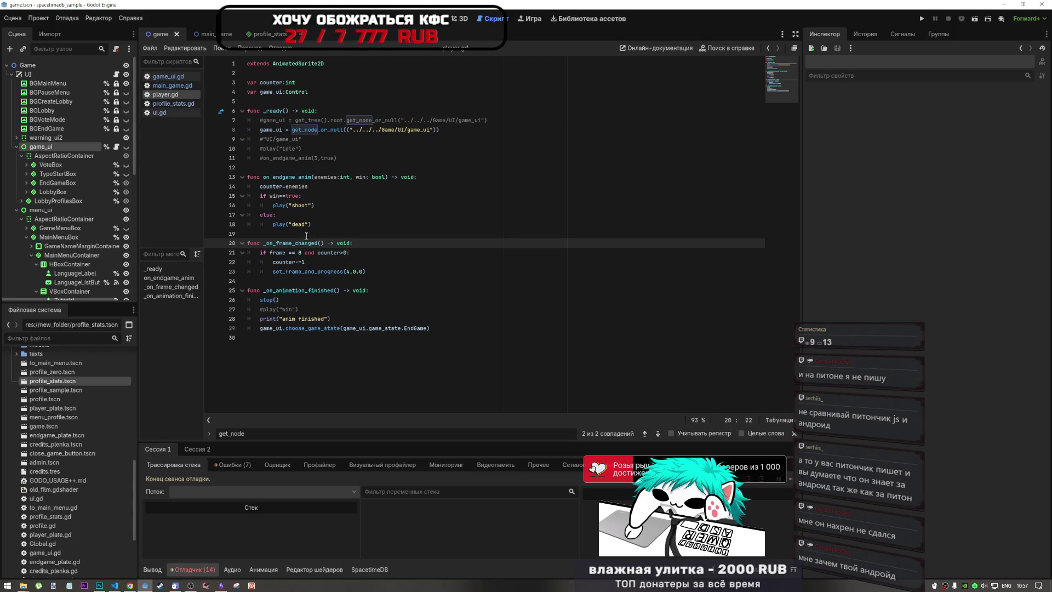
key("Up")
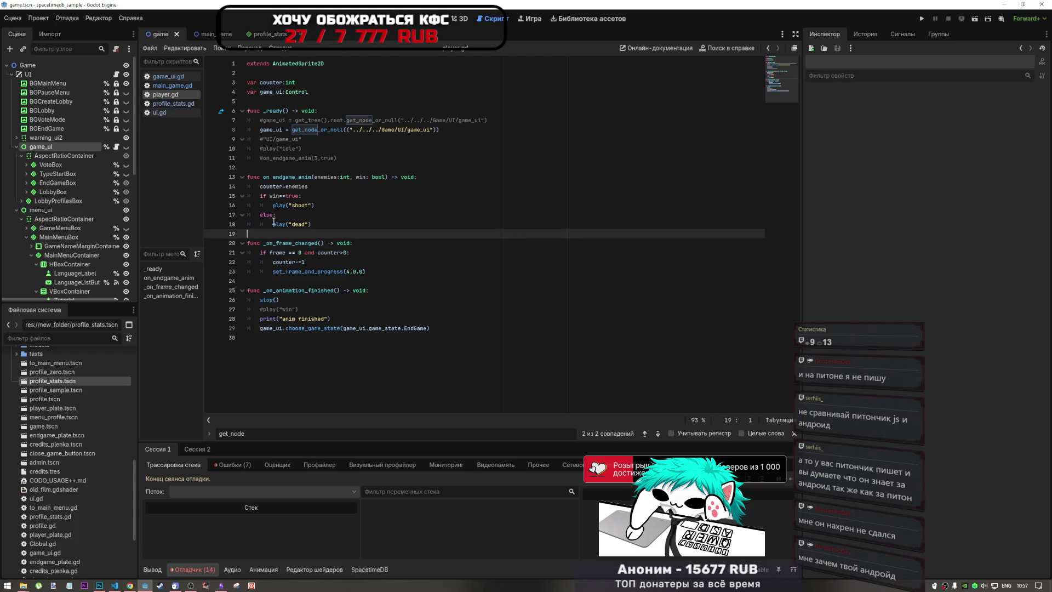
mouse_move(275, 224)
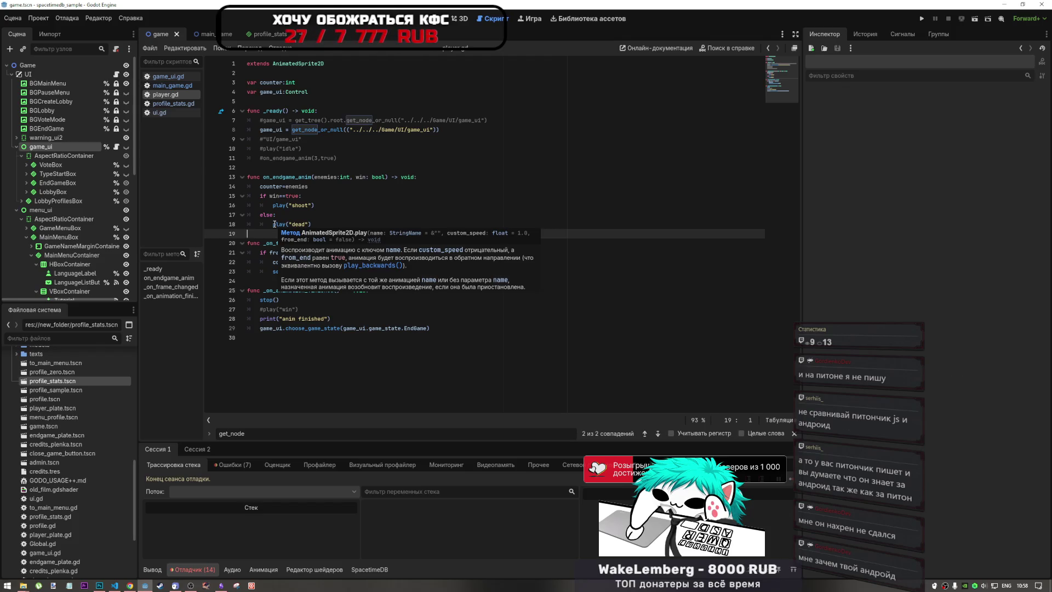
left_click(273, 224)
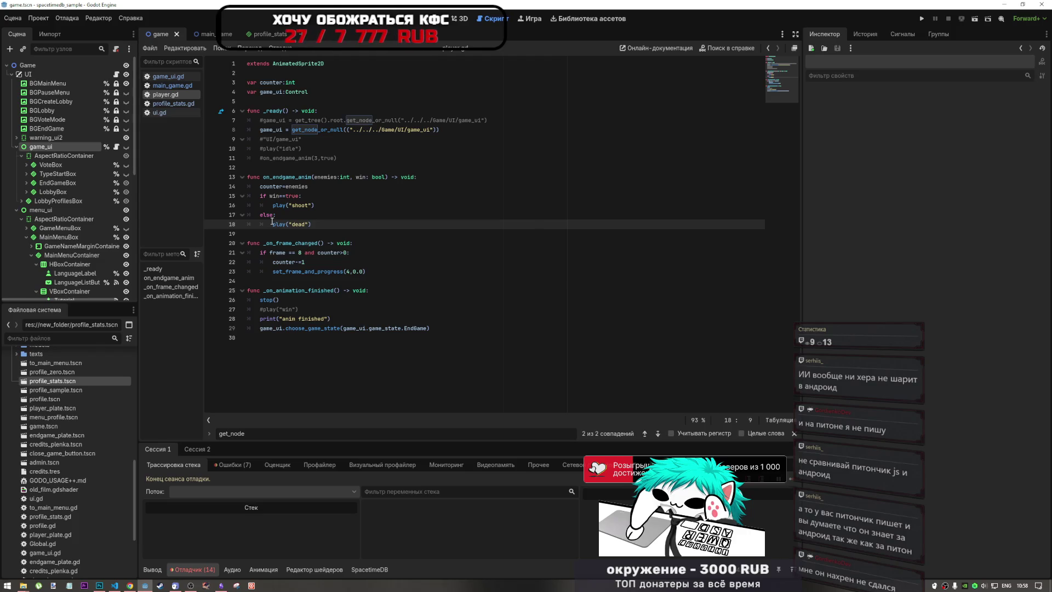
mouse_move(272, 225)
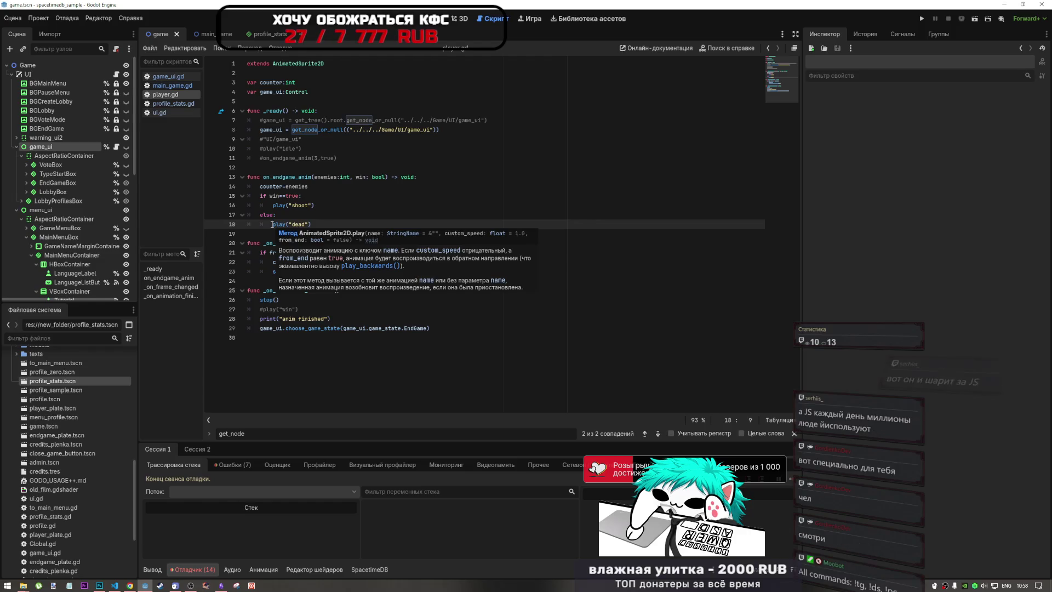
key("Up")
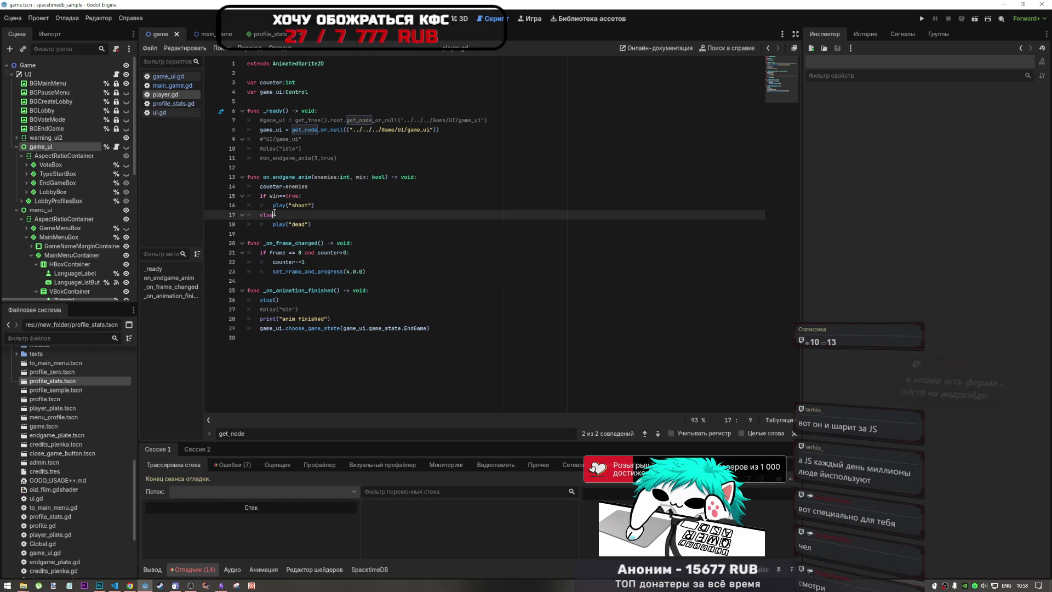
key("Down")
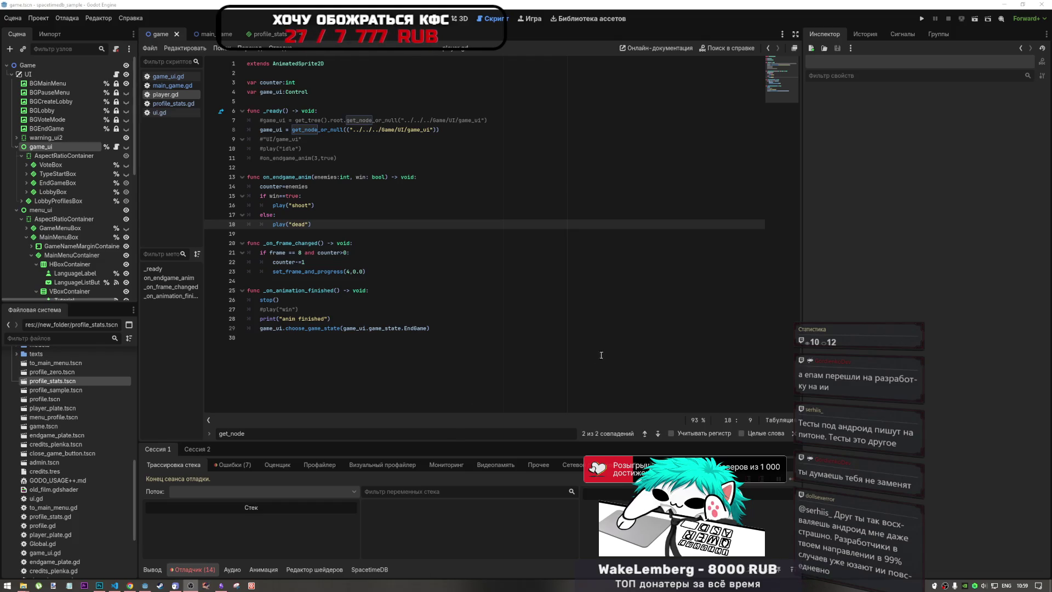
Step: Recheck lines 22–28, including the set_frame_and_progress call on line 23
left_click(567, 408)
left_click(387, 267)
left_click(356, 309)
left_click(355, 320)
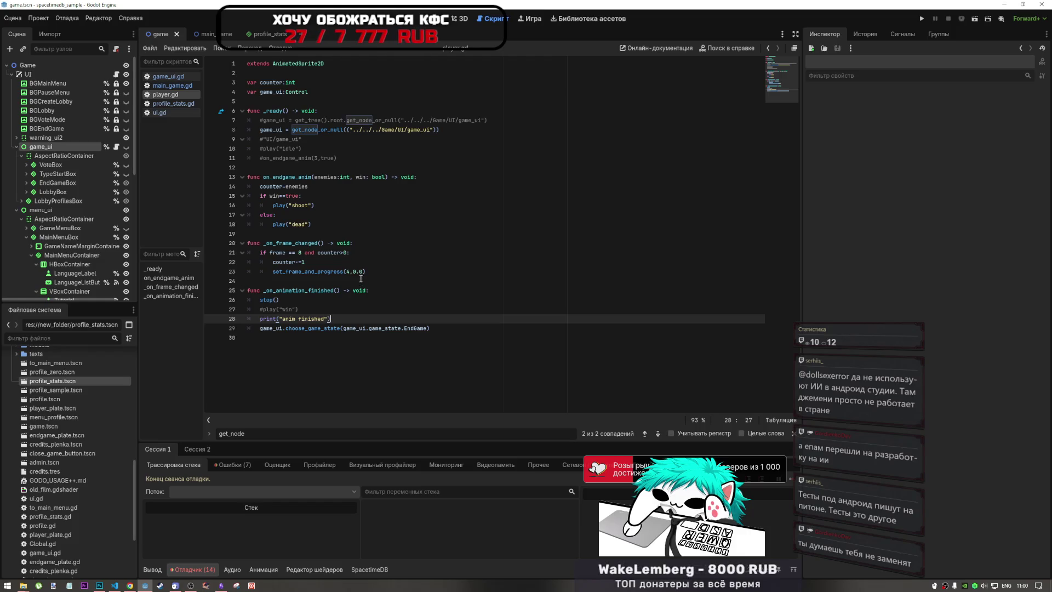
left_click(334, 271)
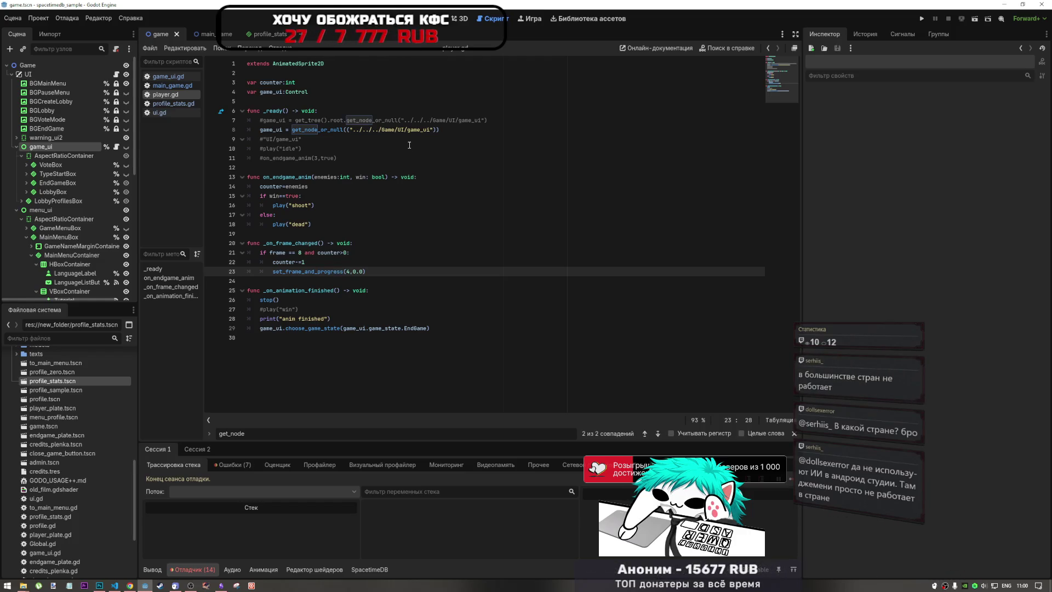
Step: Fix line 8 to get_node_or_null("../../../Game/UI/game_ui") and save player.gd
left_click(366, 139)
left_click(366, 130)
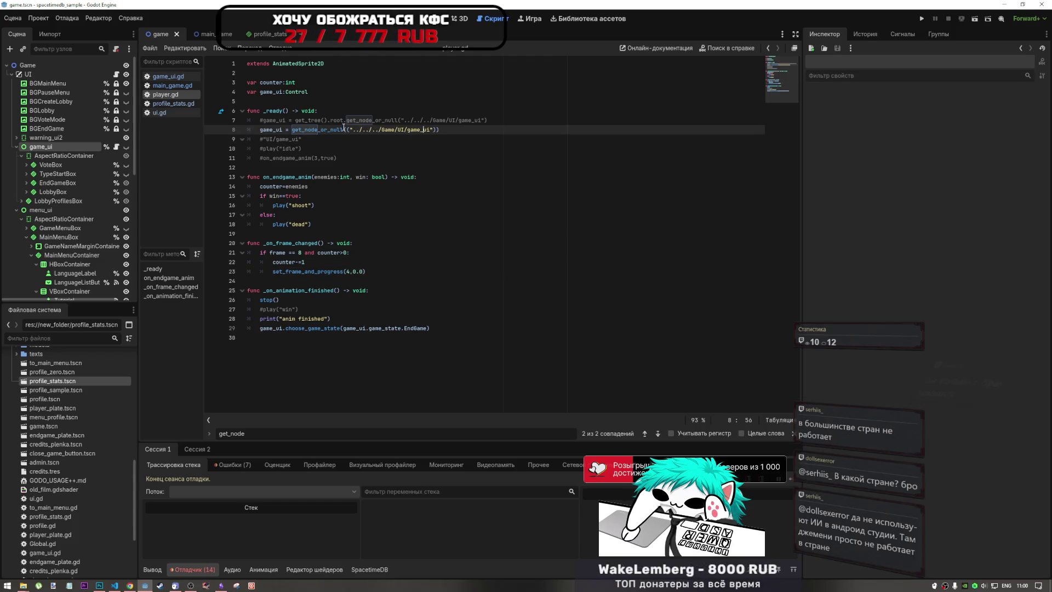
left_click(348, 129)
key("BackSpace")
left_click(432, 129)
key("Delete")
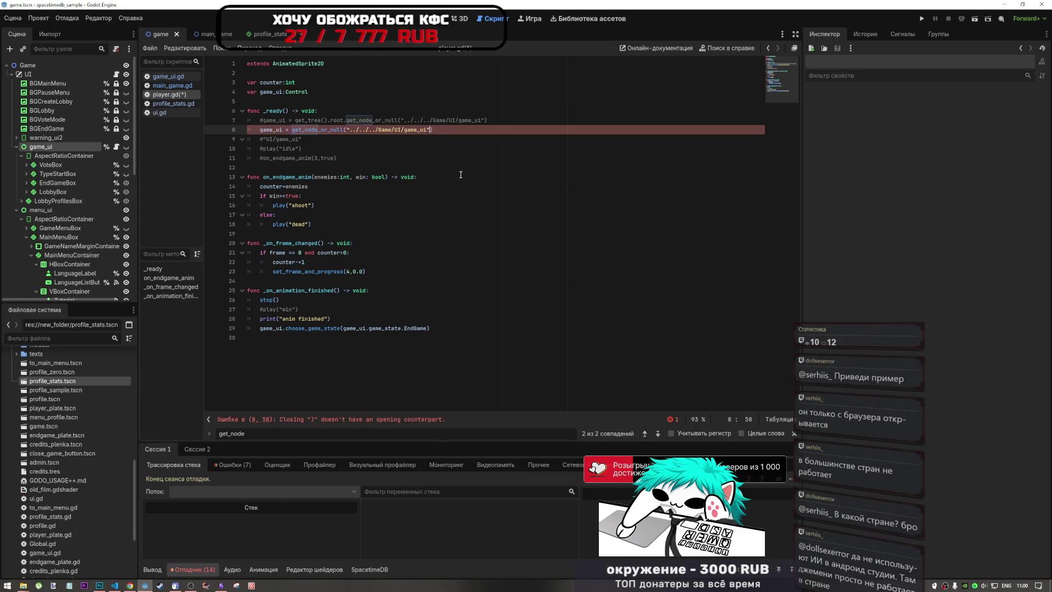
type(")")
key("ctrl+s")
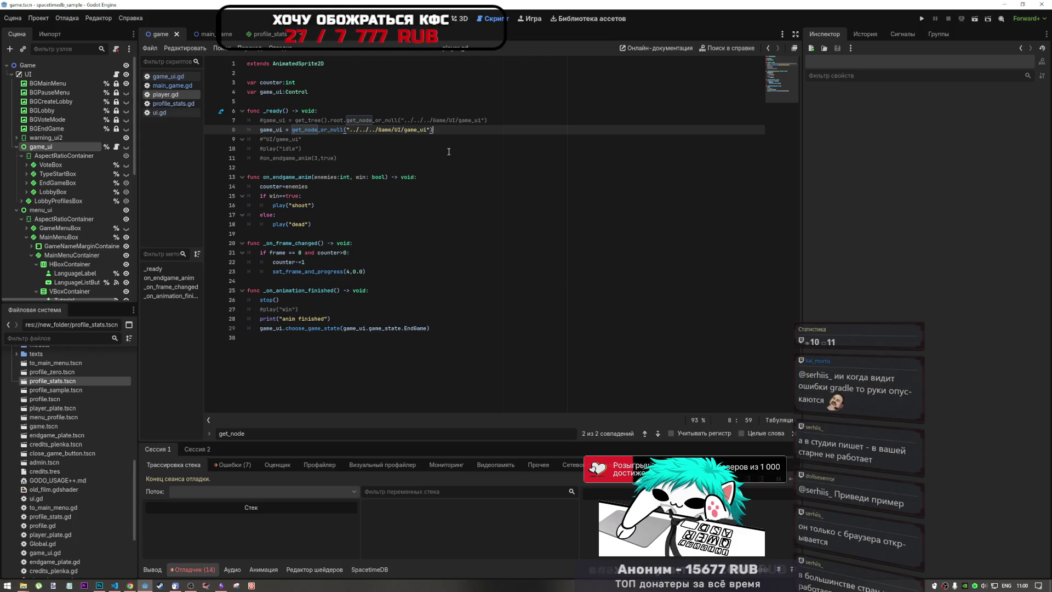
left_click(426, 130)
left_click(349, 129)
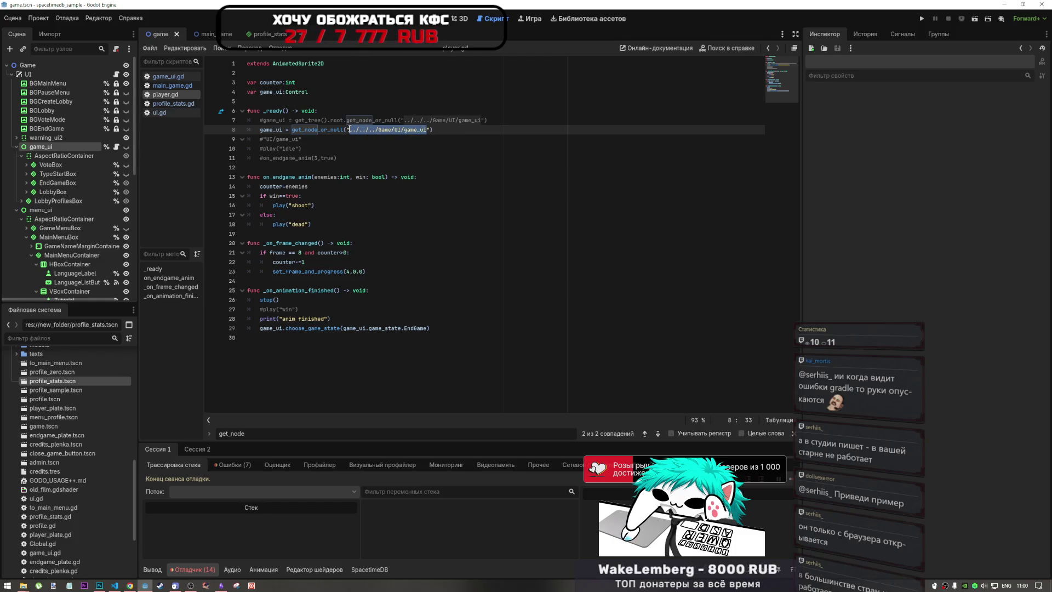